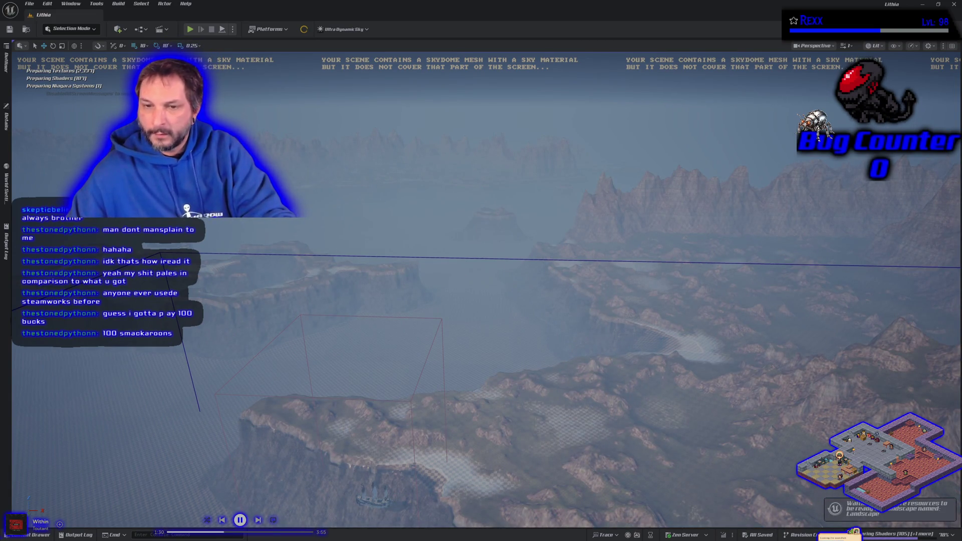
Open and dismiss the ocean actor's context menu, then fly the camera forward over the canyon
right_click(579, 345)
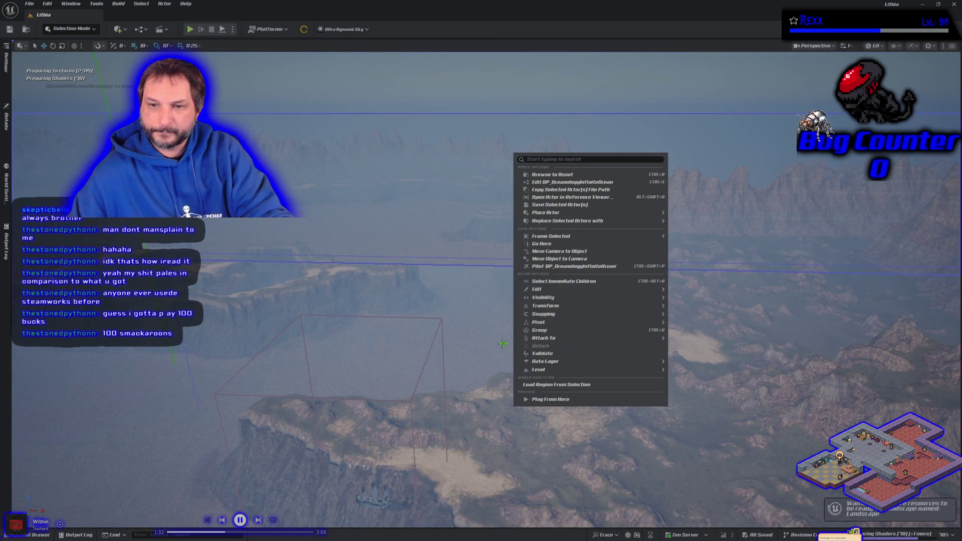
click(505, 345)
scroll(481, 290, up, 5)
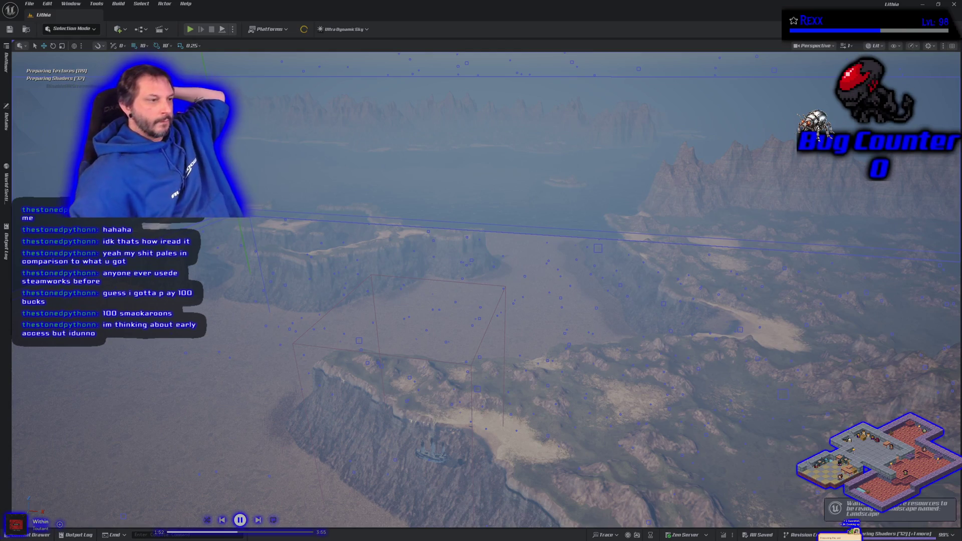
Skip the music track, then turn toward the peninsula and fly out with camera speed 8
click(258, 521)
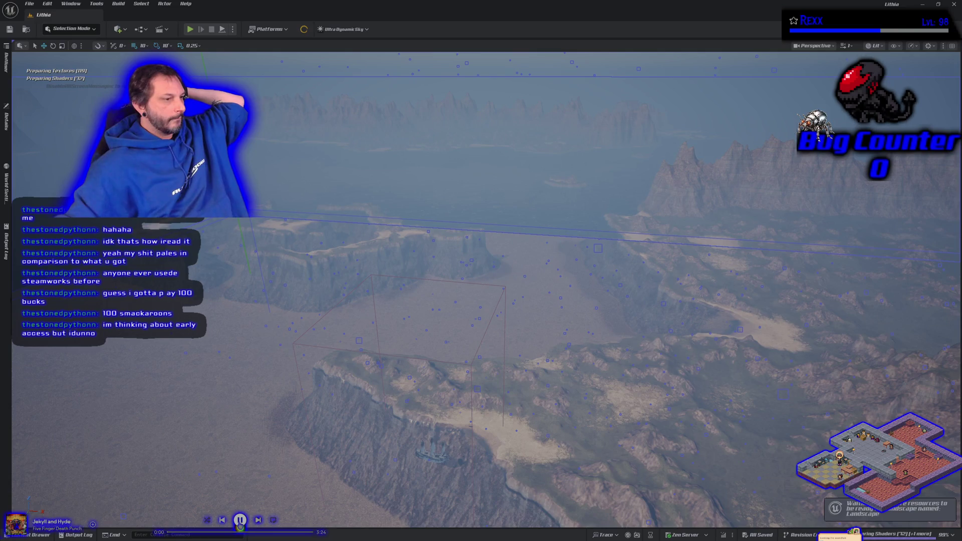
click(240, 521)
click(240, 521)
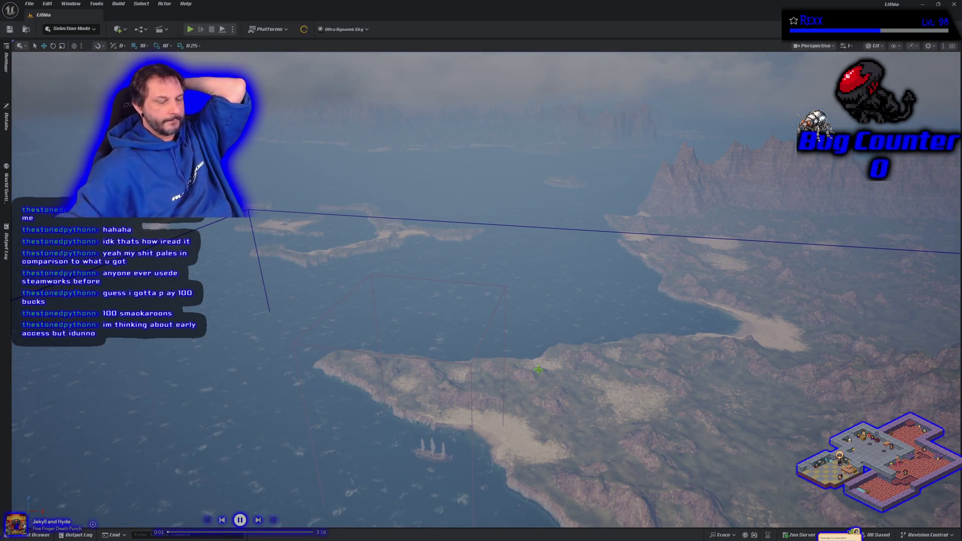
mouse_move(481, 301)
mouse_down()
mouse_move(516, 284)
mouse_move(442, 316)
mouse_move(431, 351)
mouse_move(431, 335)
mouse_move(446, 328)
mouse_up()
scroll(431, 336, up, 2)
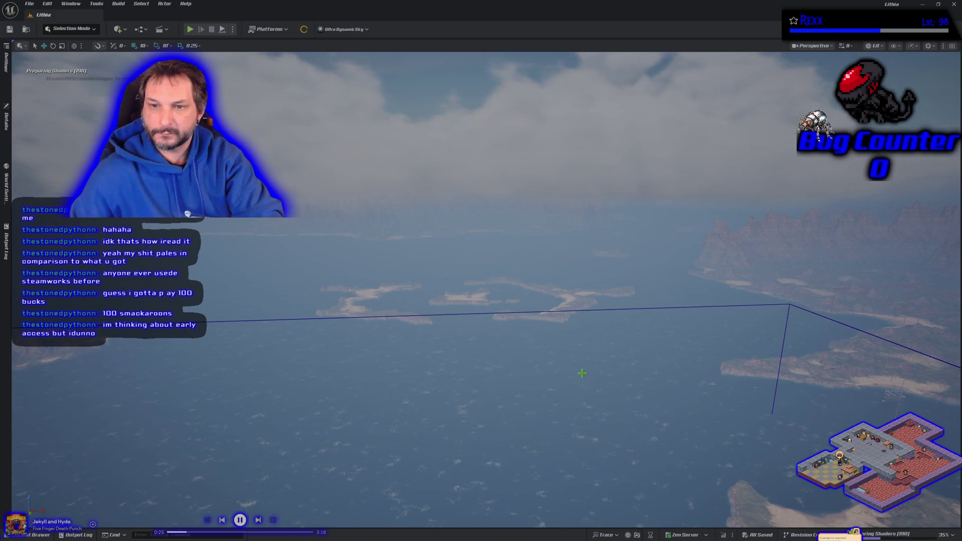
Fly close to the island, then pull the camera back up into the clouds
drag(582, 373, 582, 308)
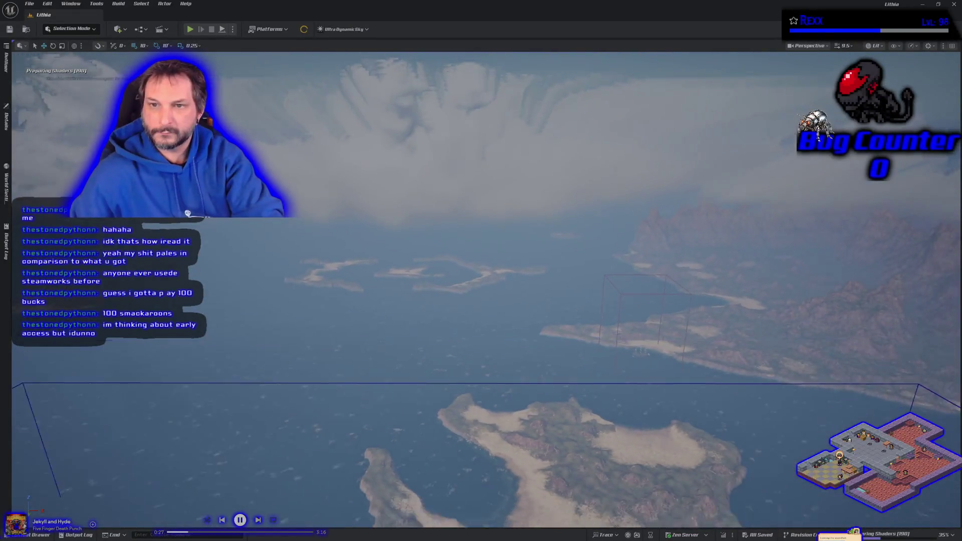
scroll(481, 290, up, 1)
key(s)
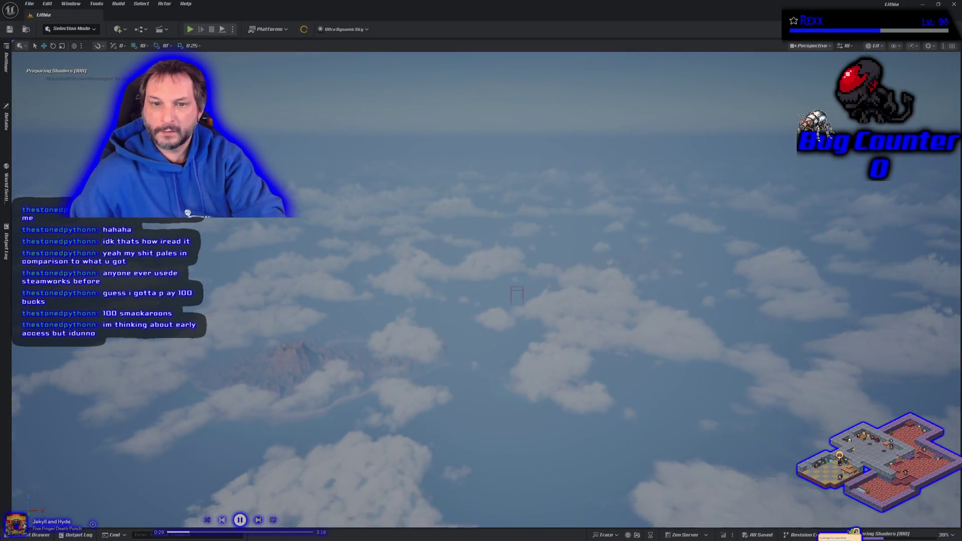
key(s)
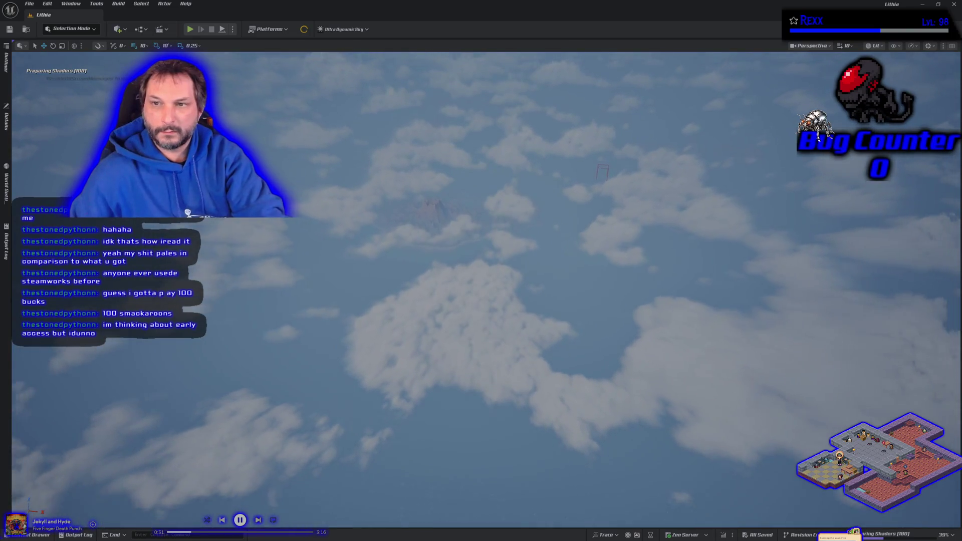
key(w)
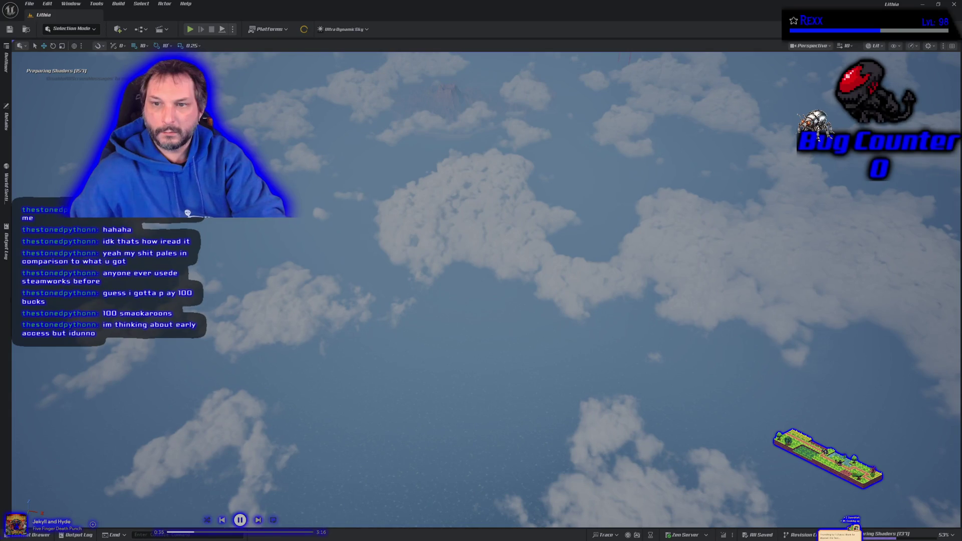
Adjust camera speed and height while hovering above the cloud layer
scroll(487, 289, down, 3)
scroll(486, 289, down, 2)
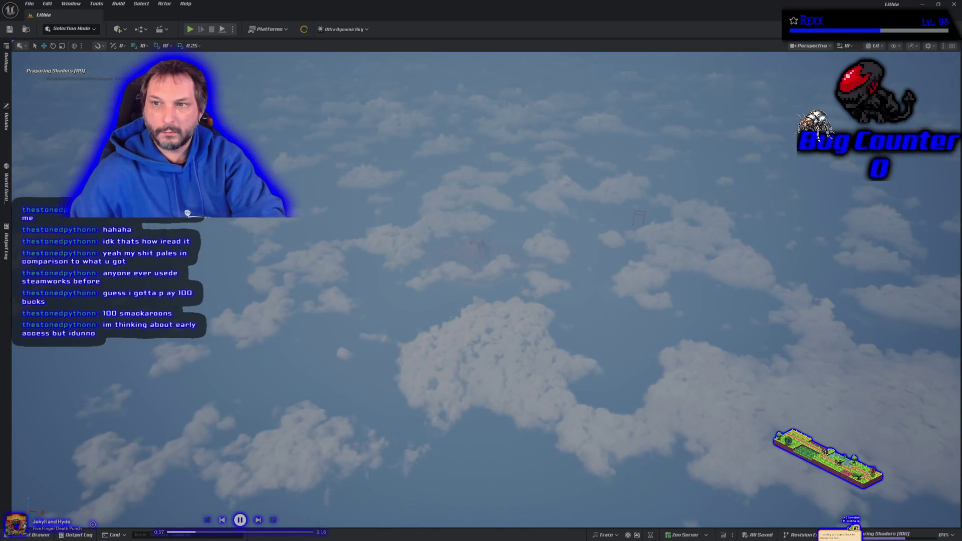
scroll(486, 289, up, 3)
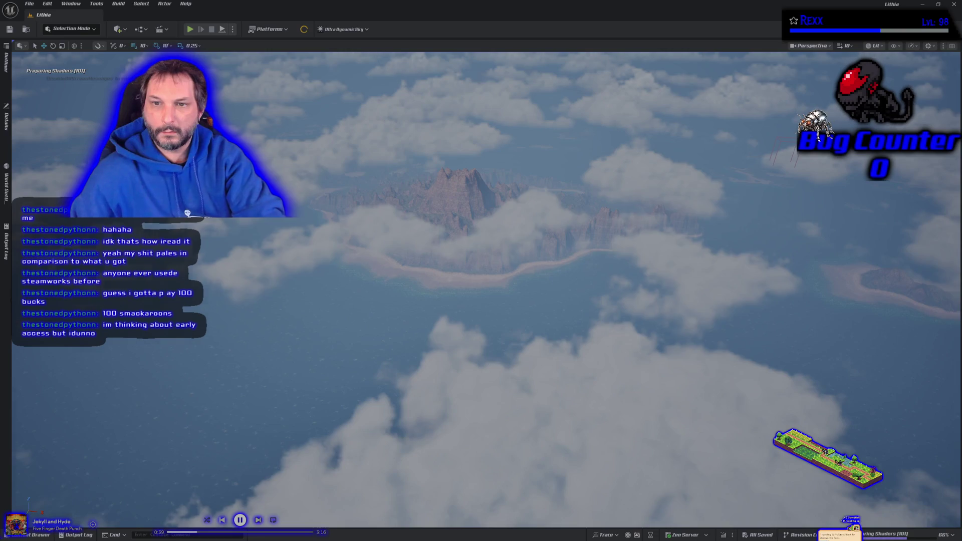
scroll(582, 373, up, 5)
scroll(579, 423, down, 2)
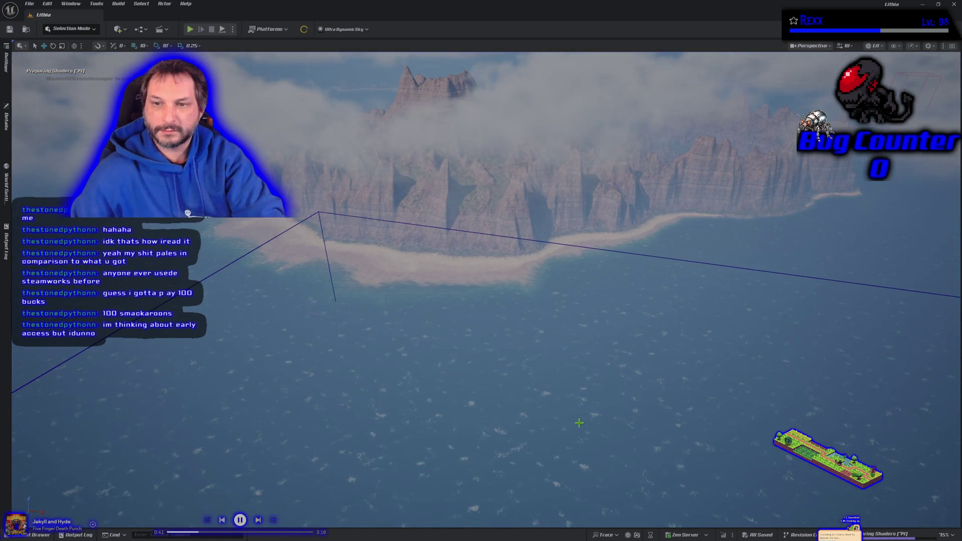
scroll(581, 417, down, 5)
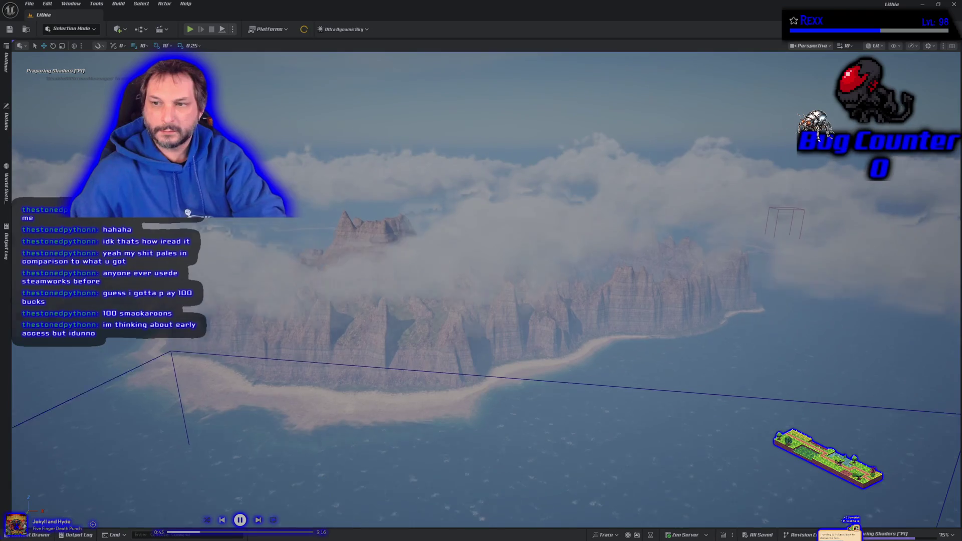
scroll(580, 417, down, 1)
scroll(580, 417, down, 1)
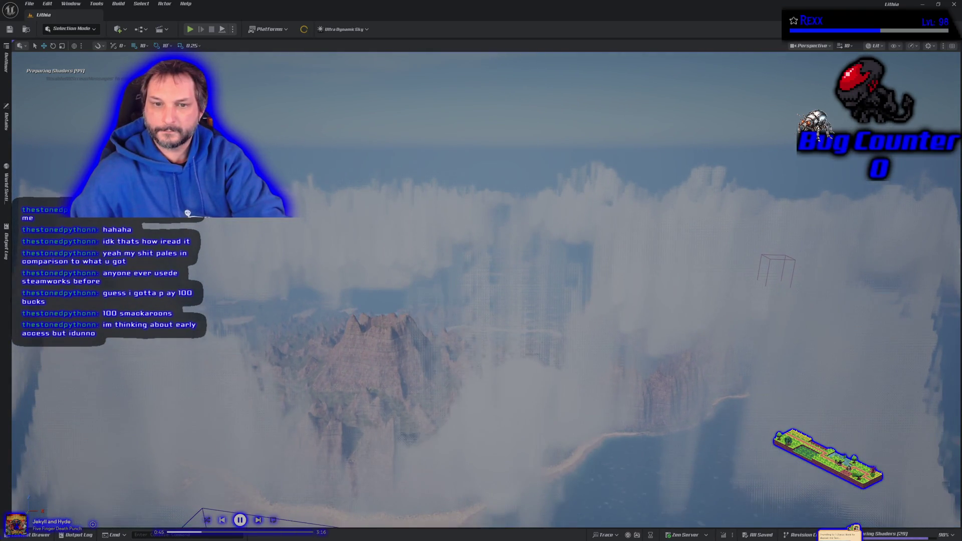
scroll(580, 417, down, 2)
scroll(580, 417, up, 1)
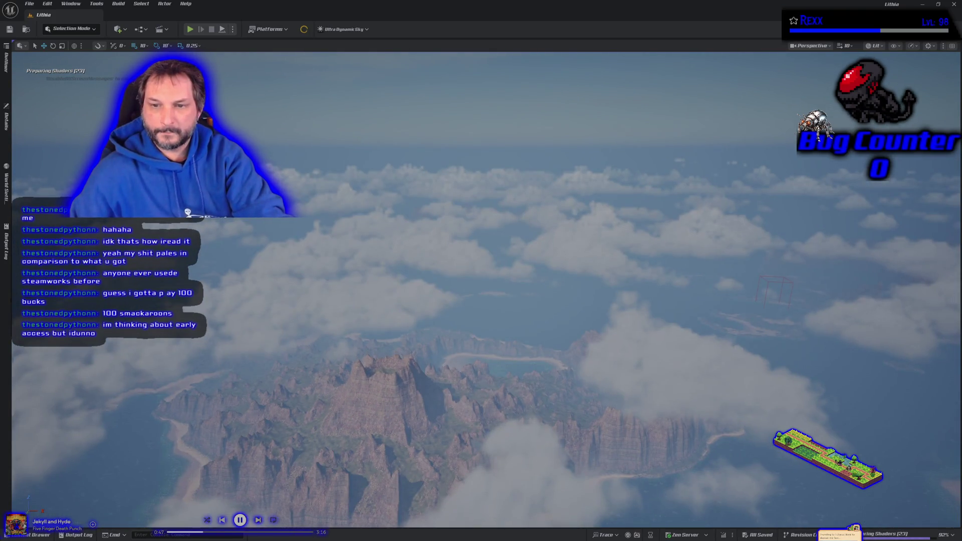
scroll(580, 417, up, 2)
scroll(581, 417, up, 1)
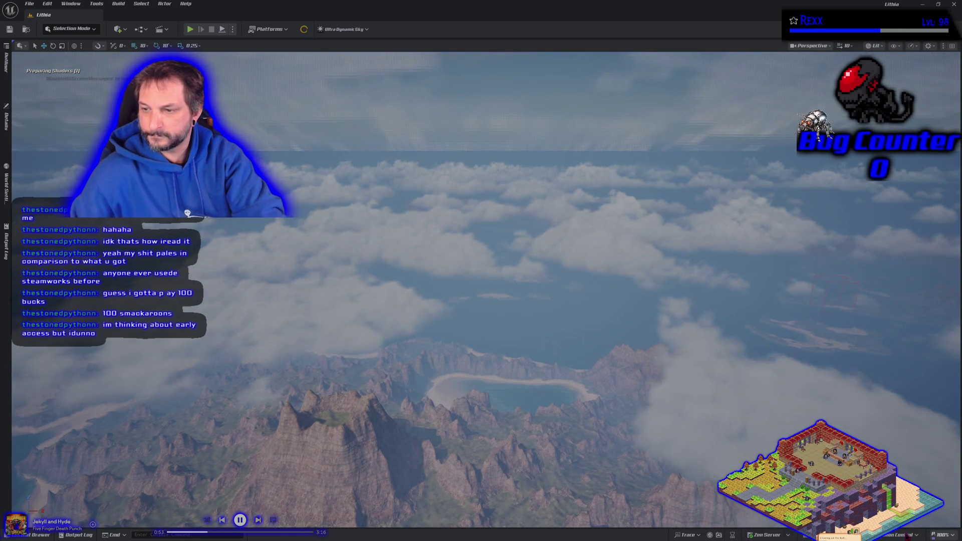
Shift the view across the island and lagoon, toggling the fullscreen viewport
key(Left)
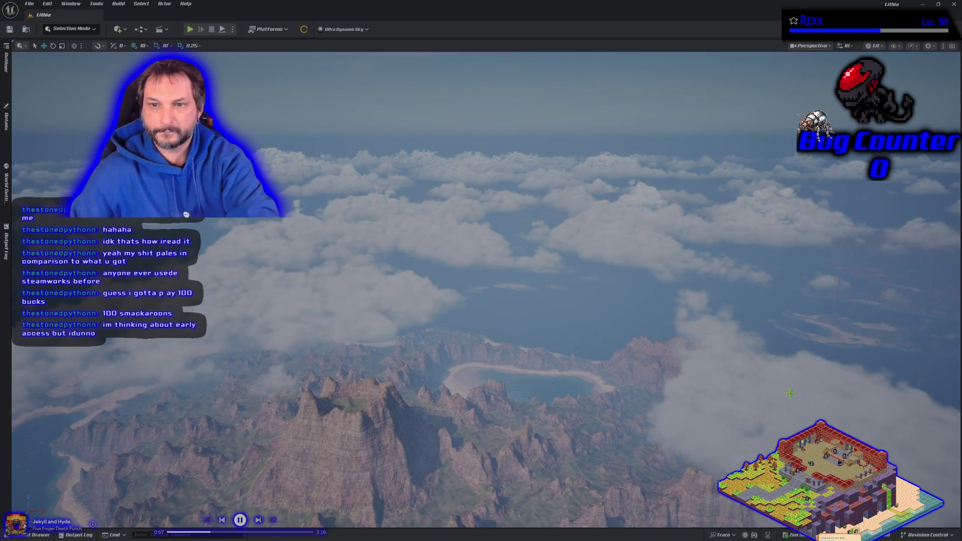
key(F11)
key(F11)
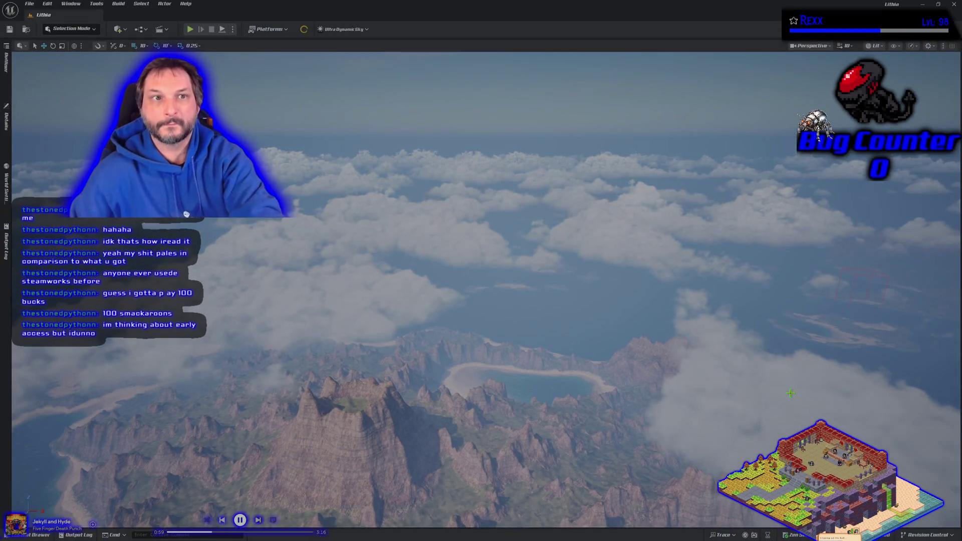
scroll(548, 412, up, 5)
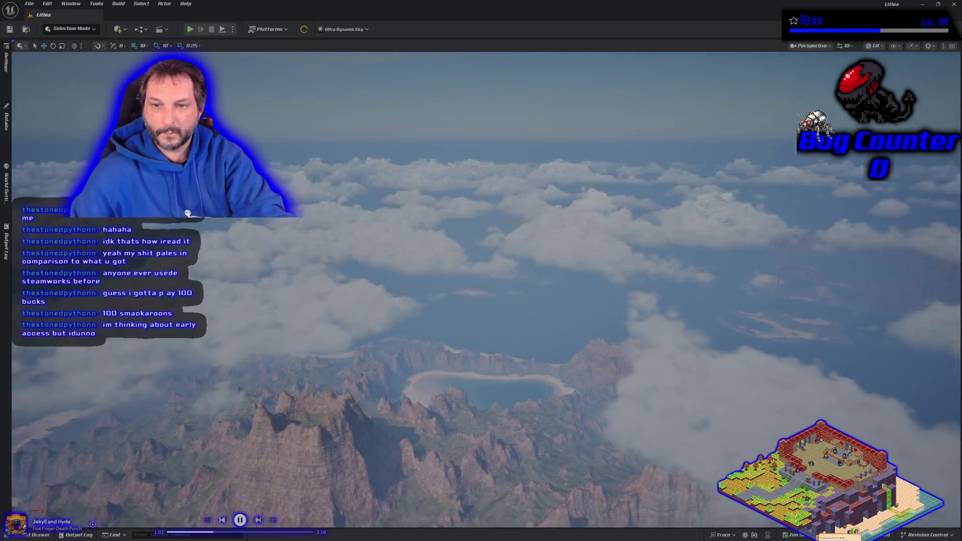
scroll(550, 416, down, 5)
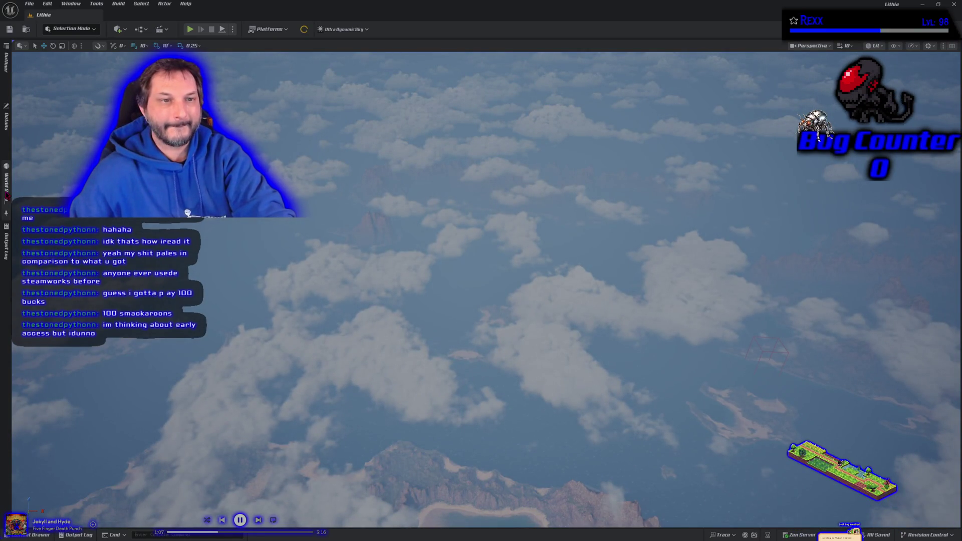
Edit Ultra_Dynamic_Weather's cloud value in Details to clear the clouds, then return to the Outliner
click(7, 195)
click(6, 94)
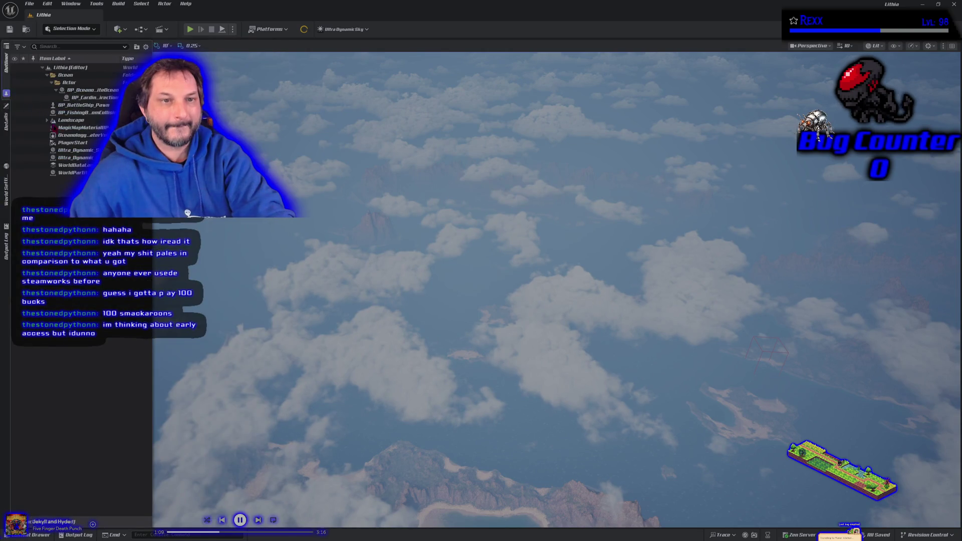
click(7, 123)
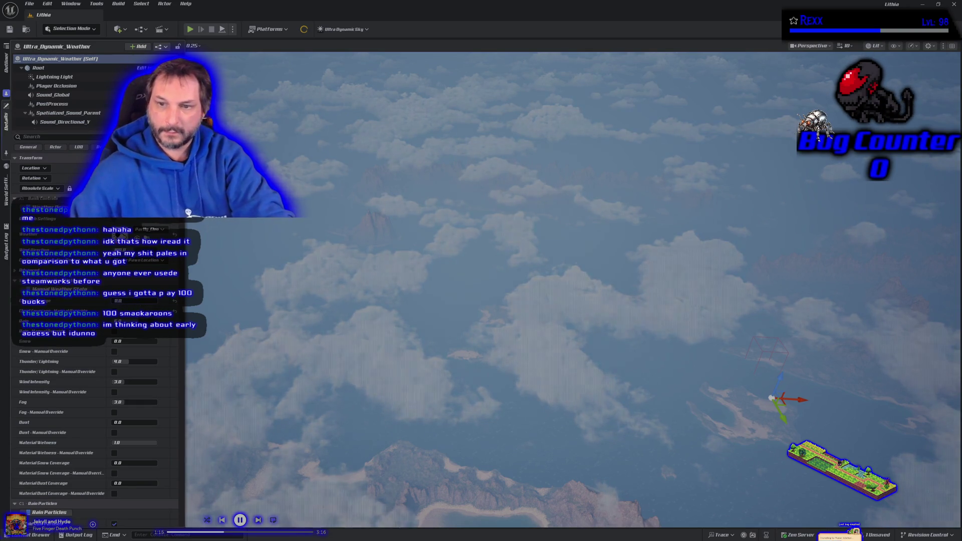
key(Return)
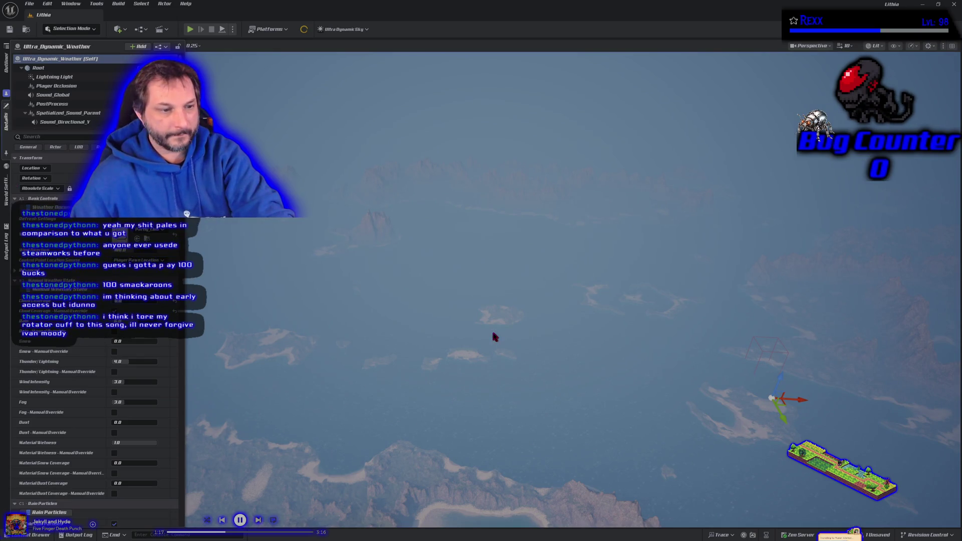
click(6, 94)
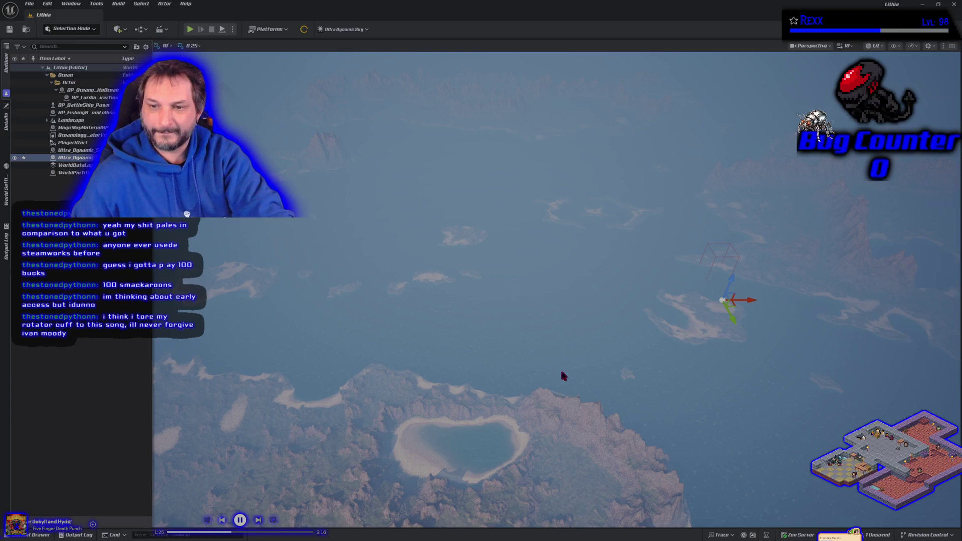
Turn the view toward the lake, then show Ultra_Dynamic_Weather's settings (Wind Intensity 3.0, Fog 3.0)
mouse_move(561, 375)
mouse_down()
mouse_move(411, 371)
mouse_move(411, 331)
mouse_move(411, 379)
mouse_up()
scroll(556, 291, up, 5)
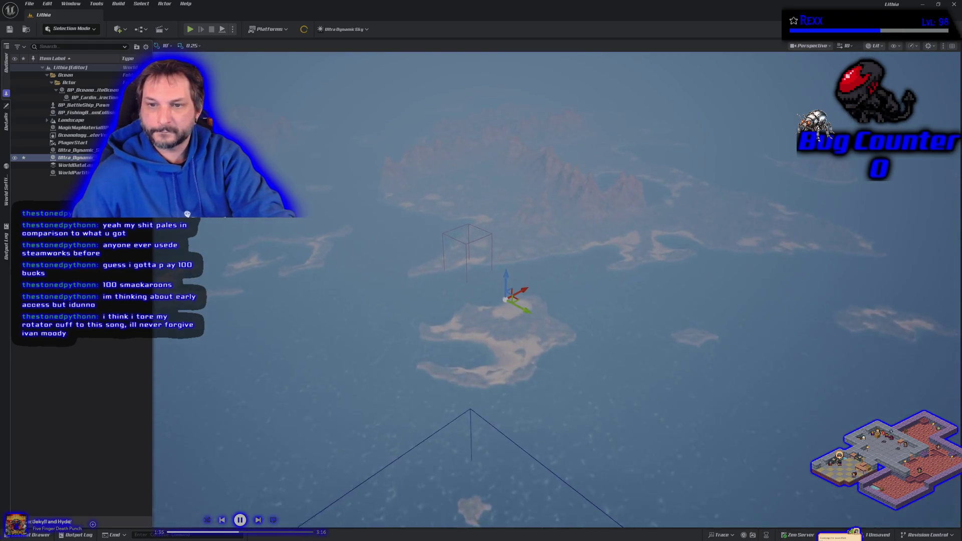
scroll(556, 291, up, 10)
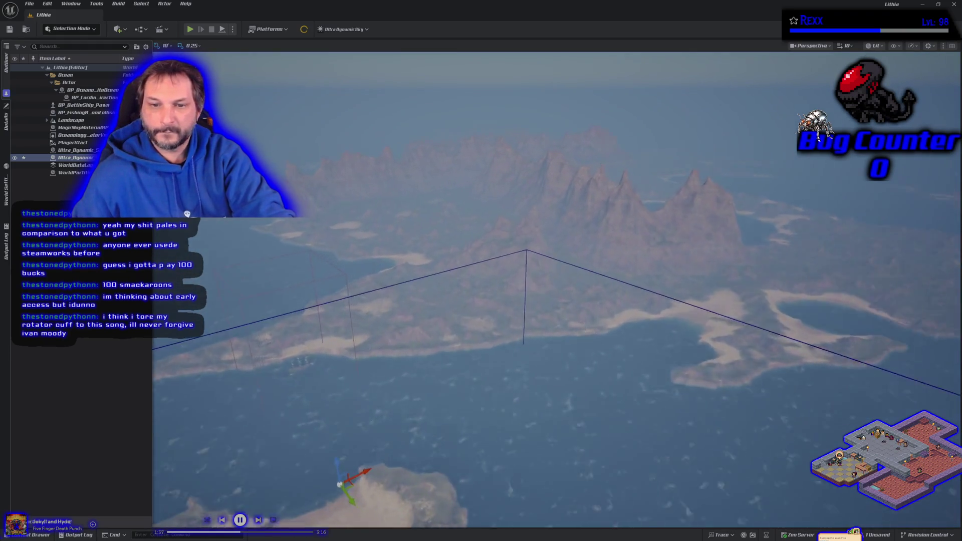
scroll(556, 290, up, 10)
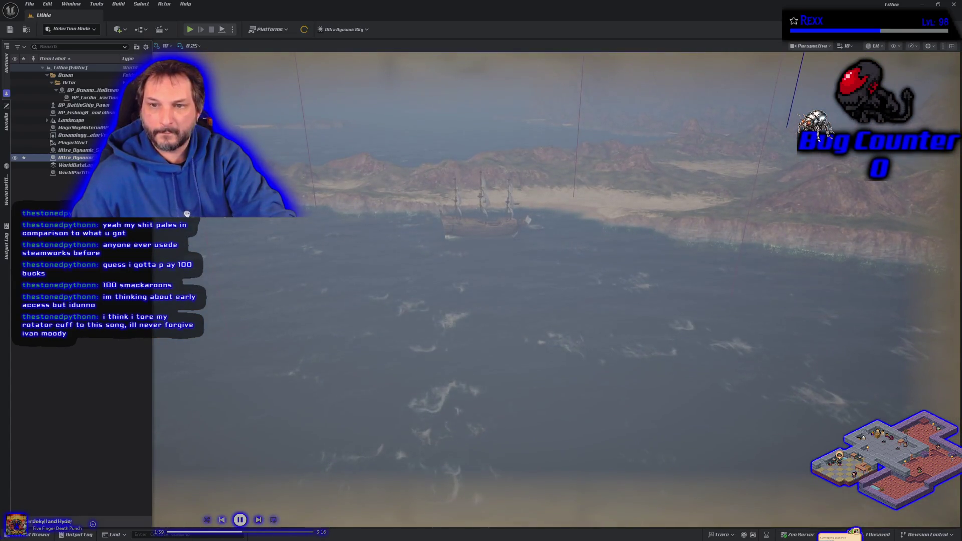
scroll(557, 290, down, 5)
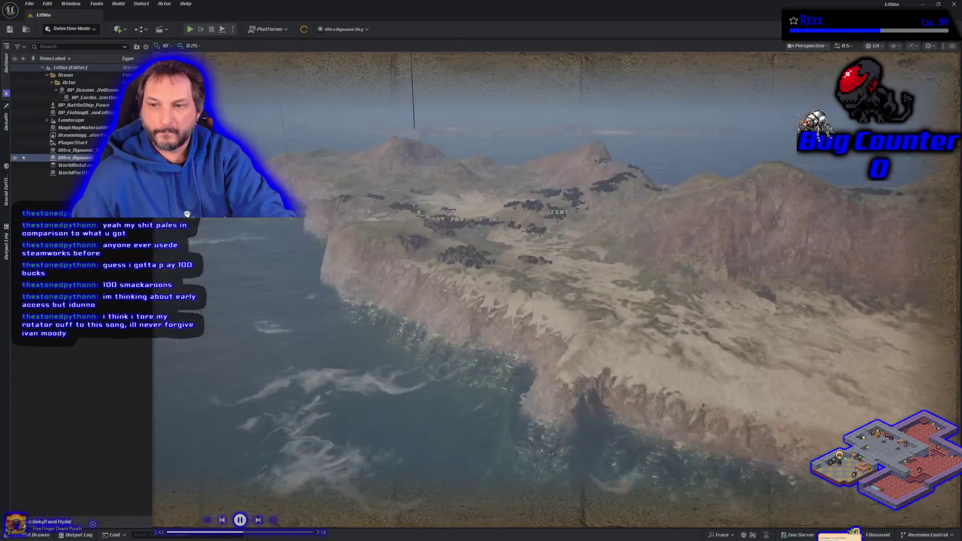
scroll(562, 371, down, 5)
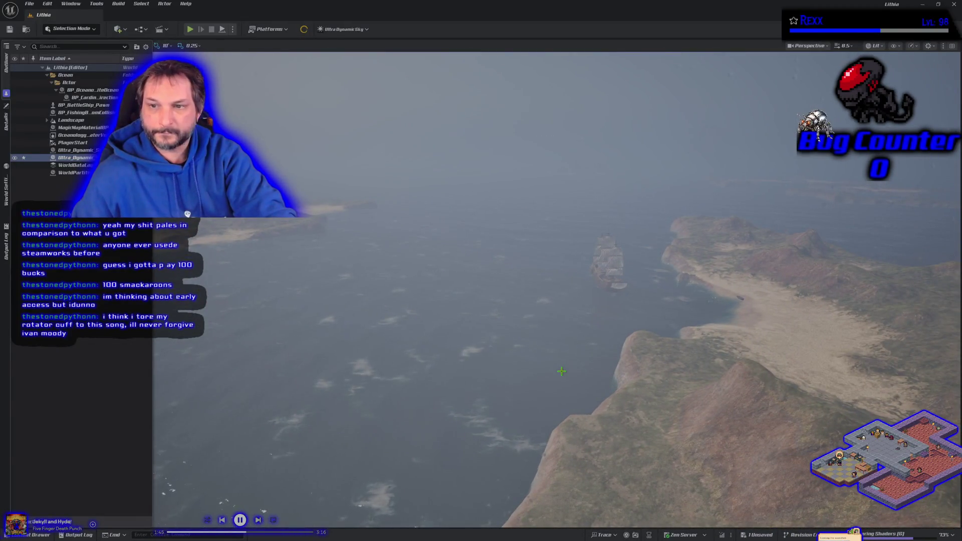
scroll(561, 371, up, 3)
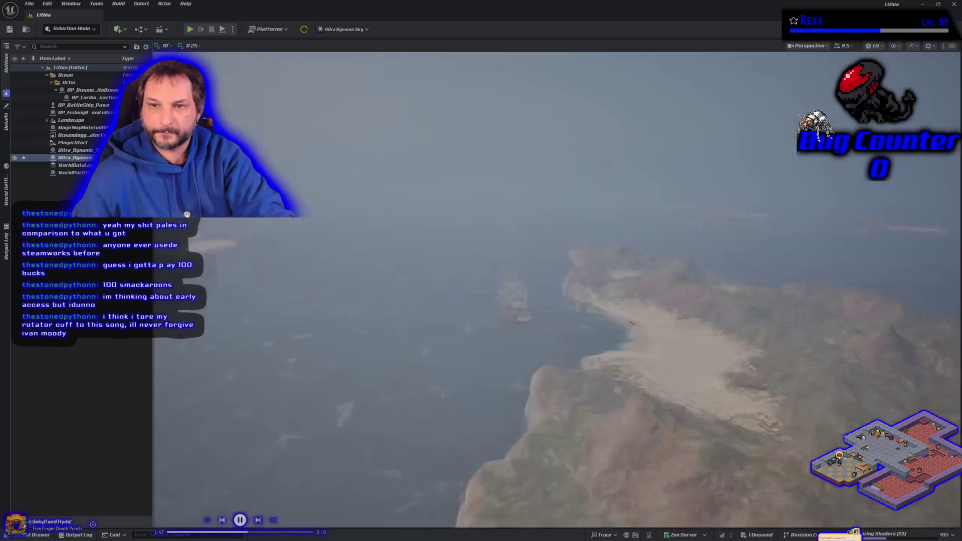
click(6, 120)
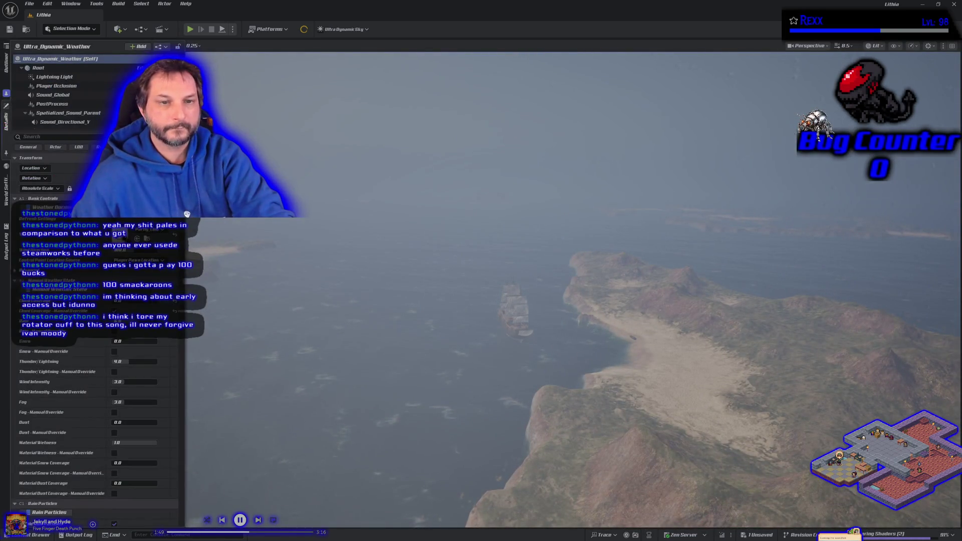
Undo the Edit Cloud Coverage change and close the Details drawer
key(ctrl+z)
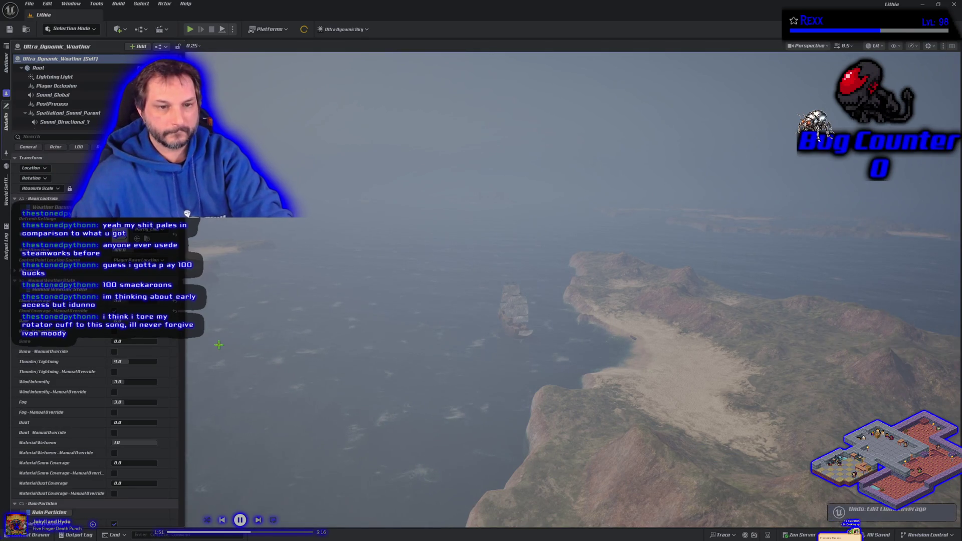
click(219, 344)
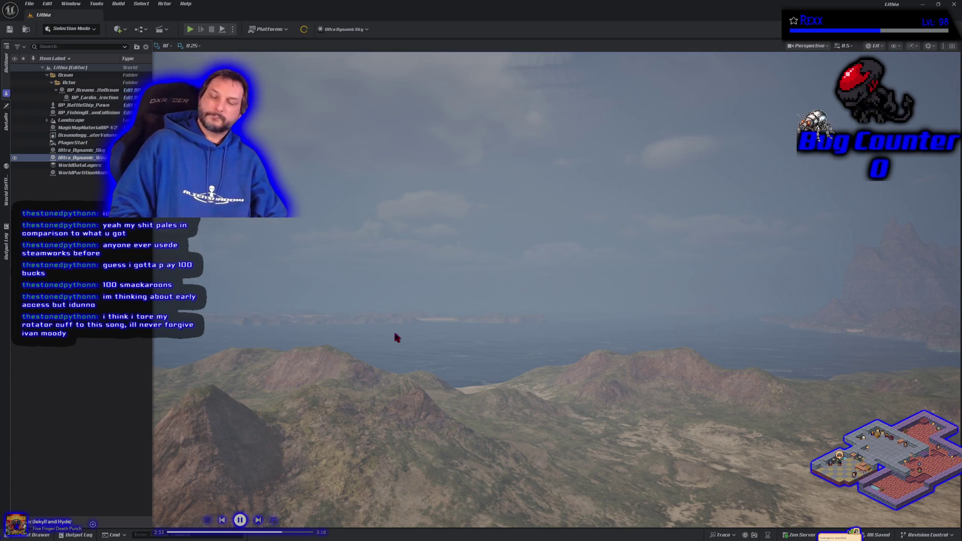
Start a Play In Editor session of the coastal level with Alt+P
key(alt+p)
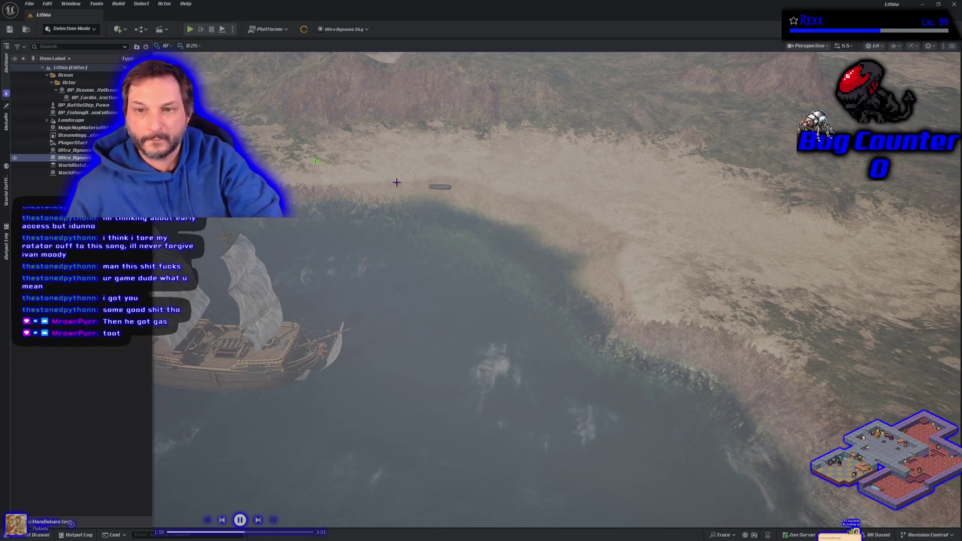
Fly to the shoreline with Go Here on BP_OceanologyInfiniteOcean, then close the editor
click(184, 217)
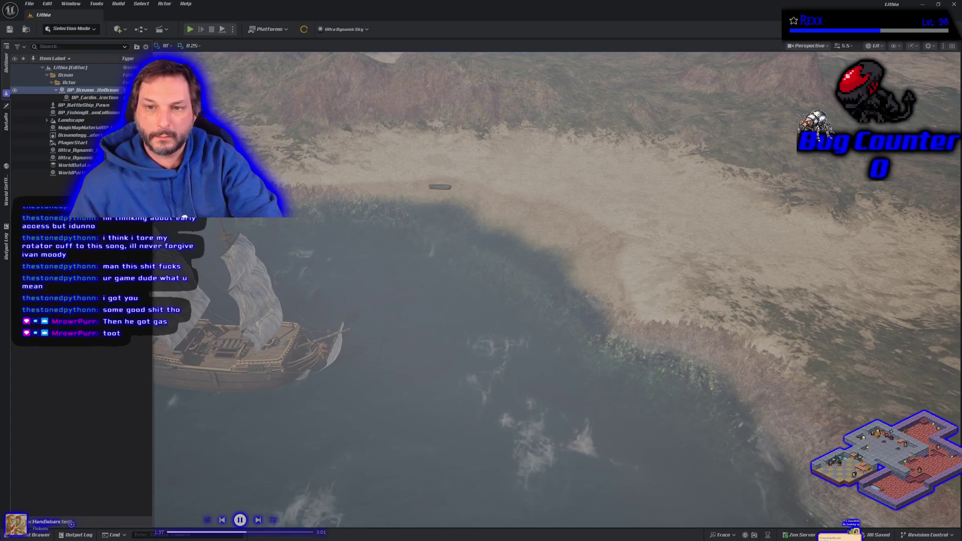
right_click(494, 242)
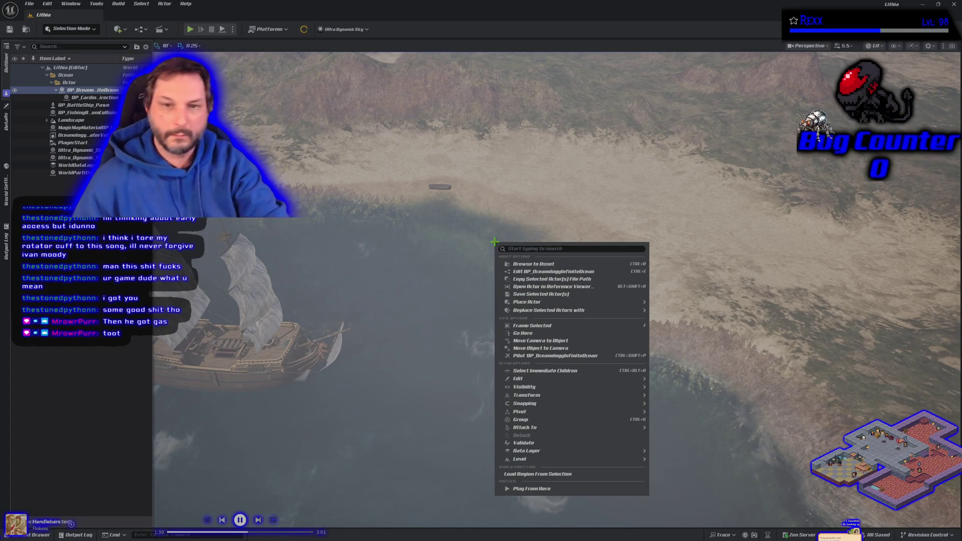
click(523, 333)
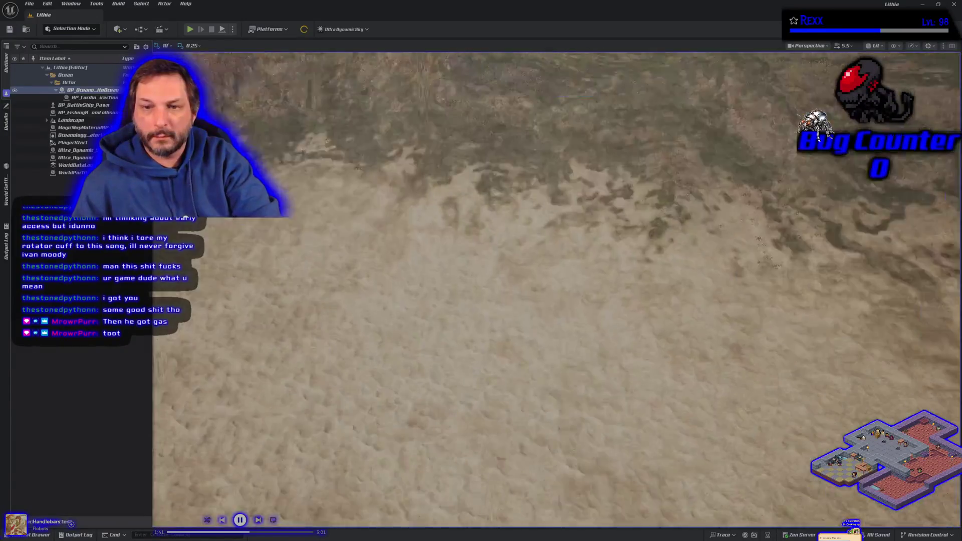
scroll(556, 291, down, 5)
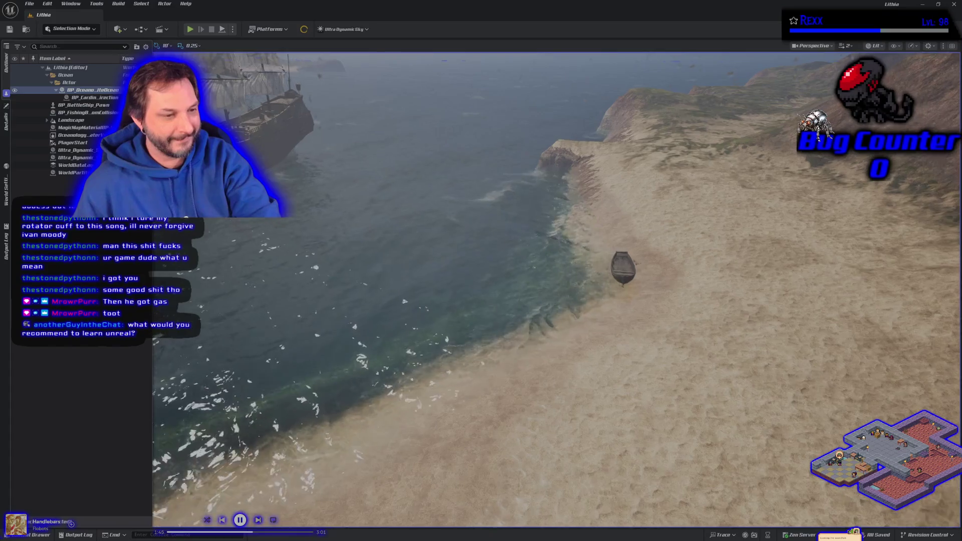
scroll(556, 291, up, 2)
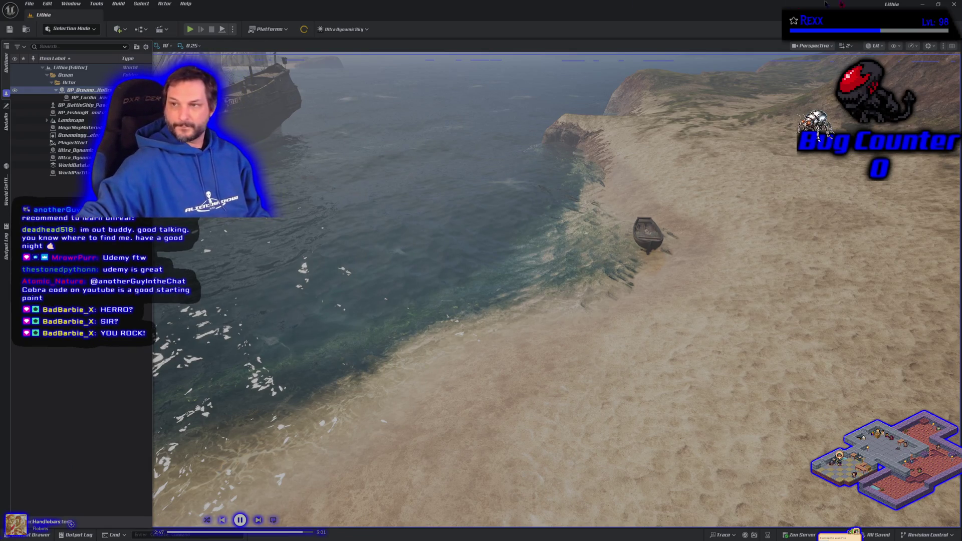
click(954, 4)
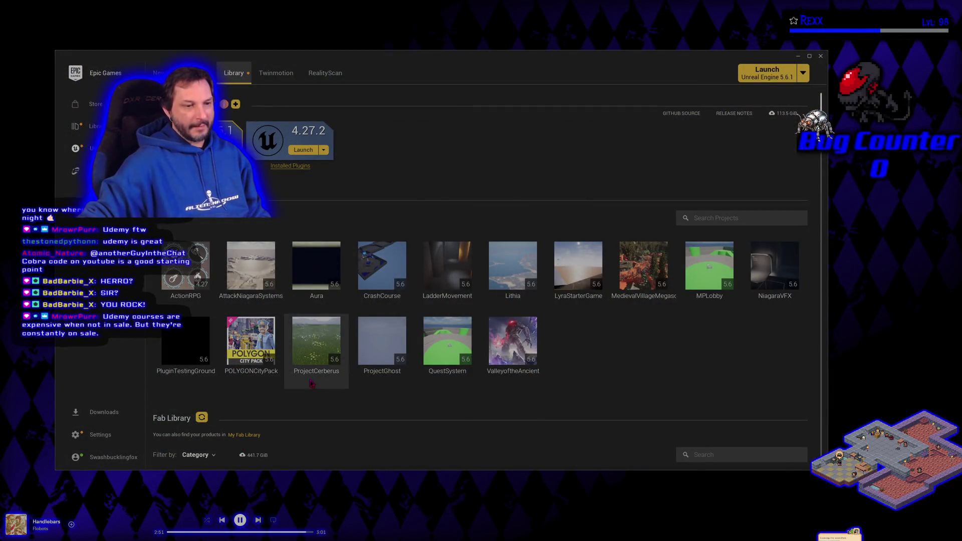
Close the Epic Games Launcher window
click(821, 56)
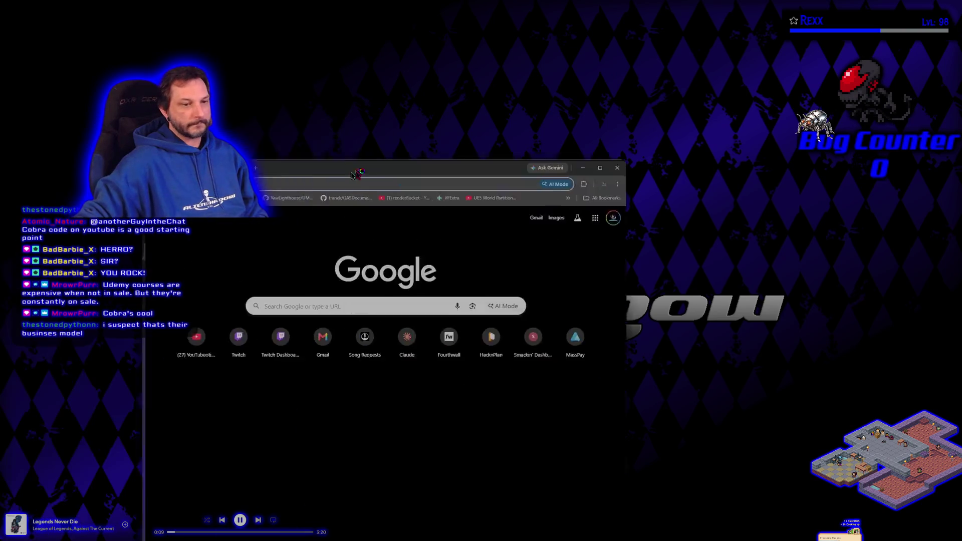
Bring the browser window into view and open YouTube from the new-tab shortcuts
drag(354, 172, 371, 97)
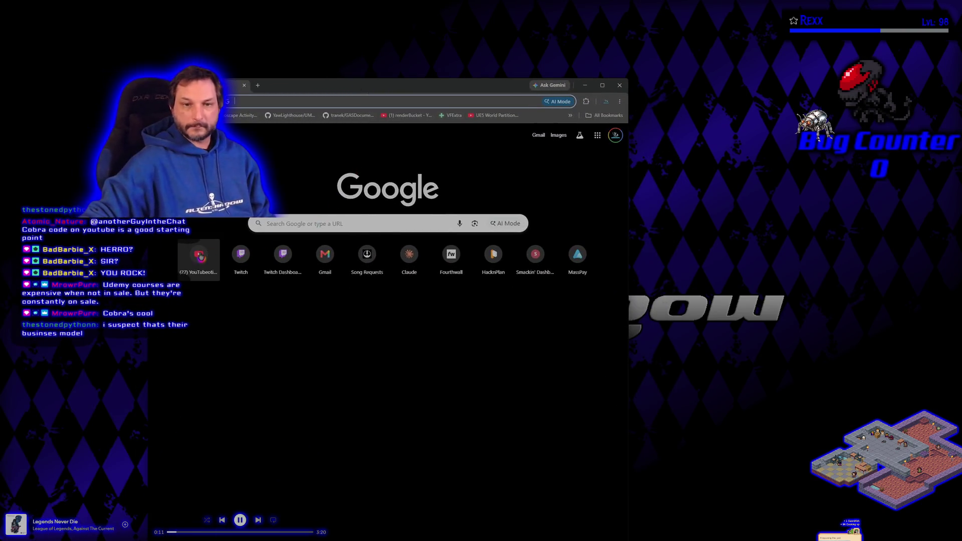
click(199, 254)
drag(341, 88, 341, 0)
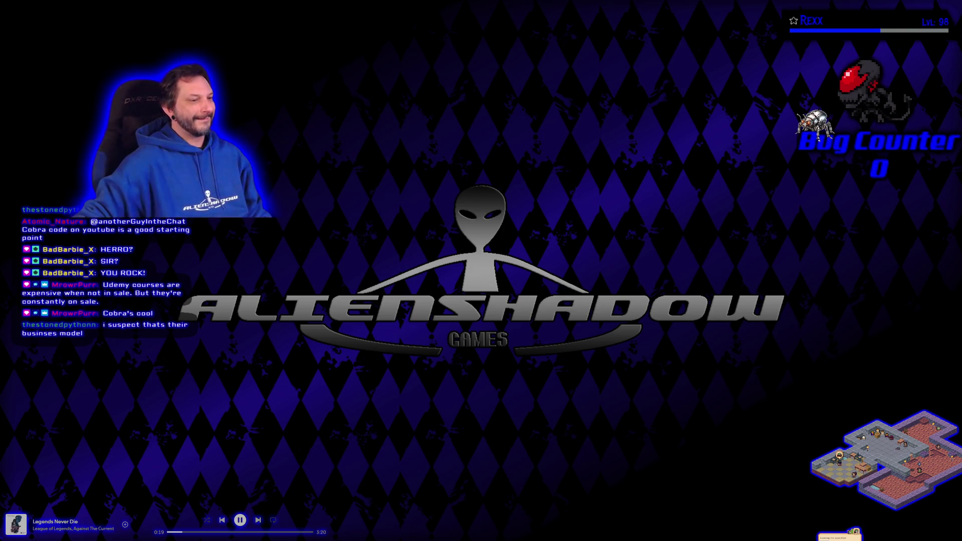
mouse_move(381, 0)
mouse_down()
mouse_move(394, 0)
mouse_move(448, 159)
mouse_move(515, 164)
mouse_up()
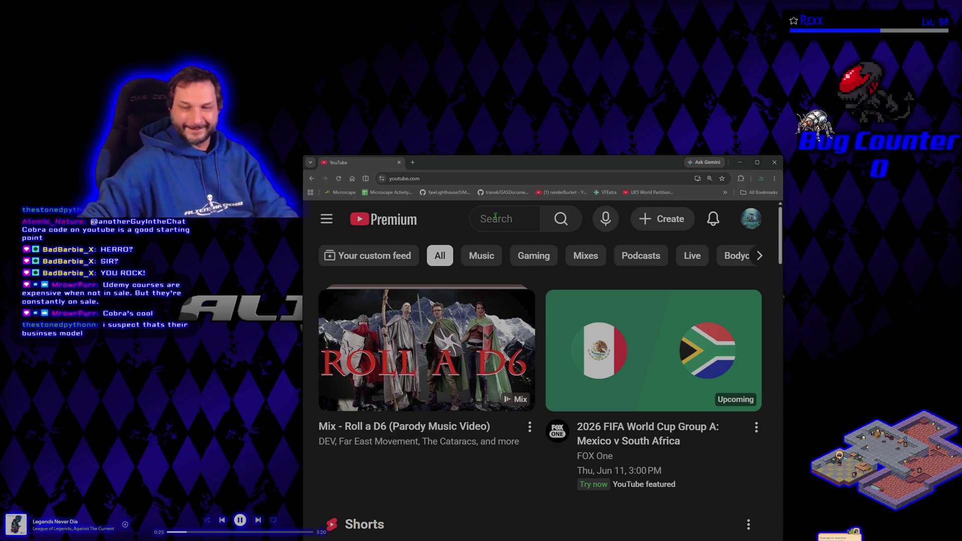
Search YouTube for 'cobra code', maximize the window, and open the Cobra Code channel
click(495, 219)
text(cobra code)
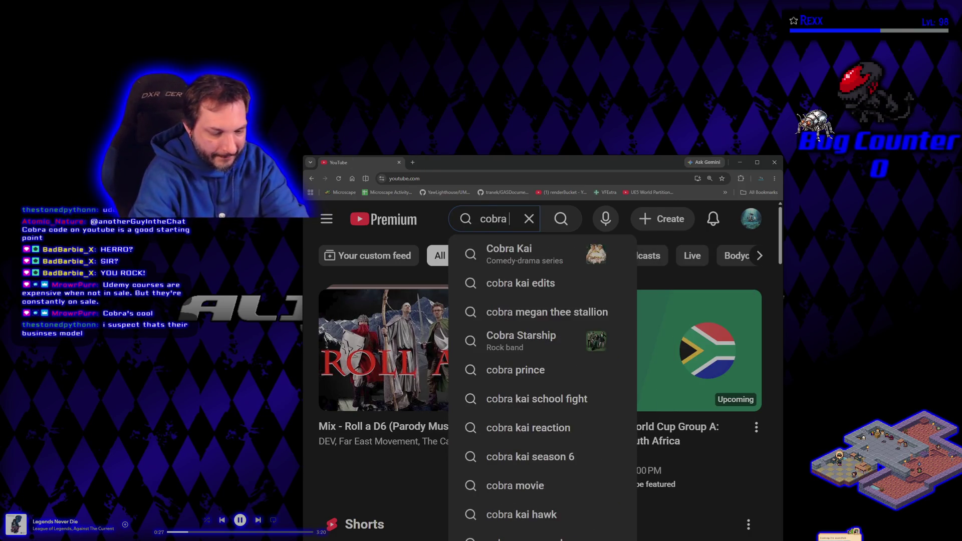
key(Return)
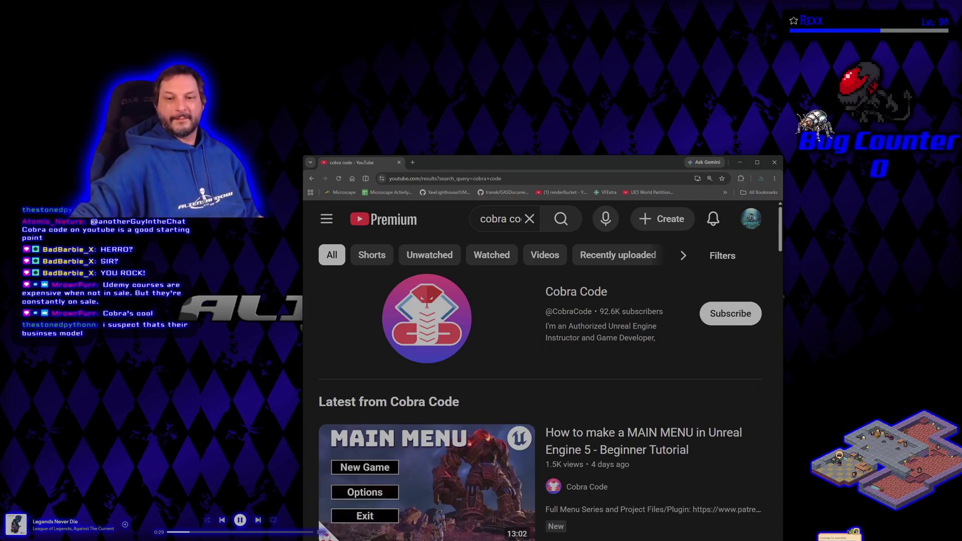
double_click(486, 165)
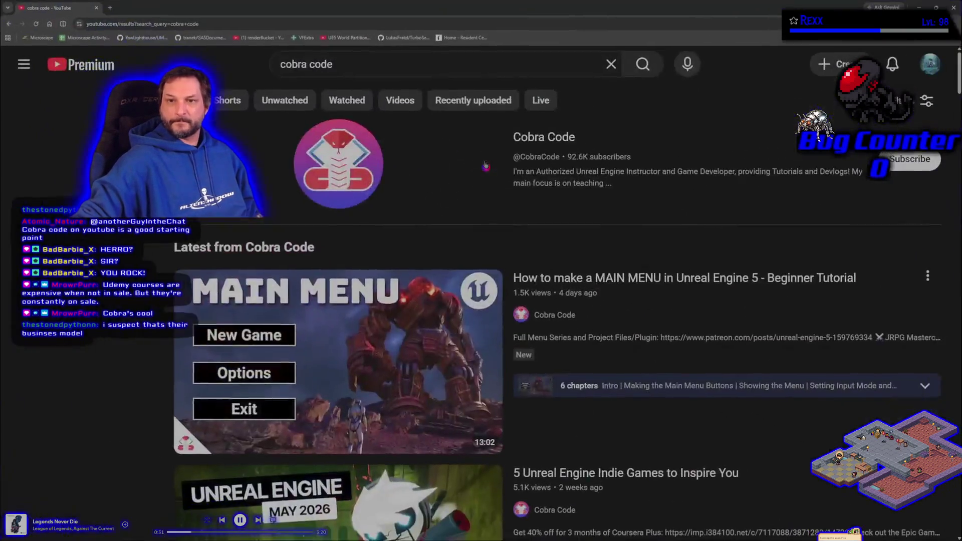
click(535, 145)
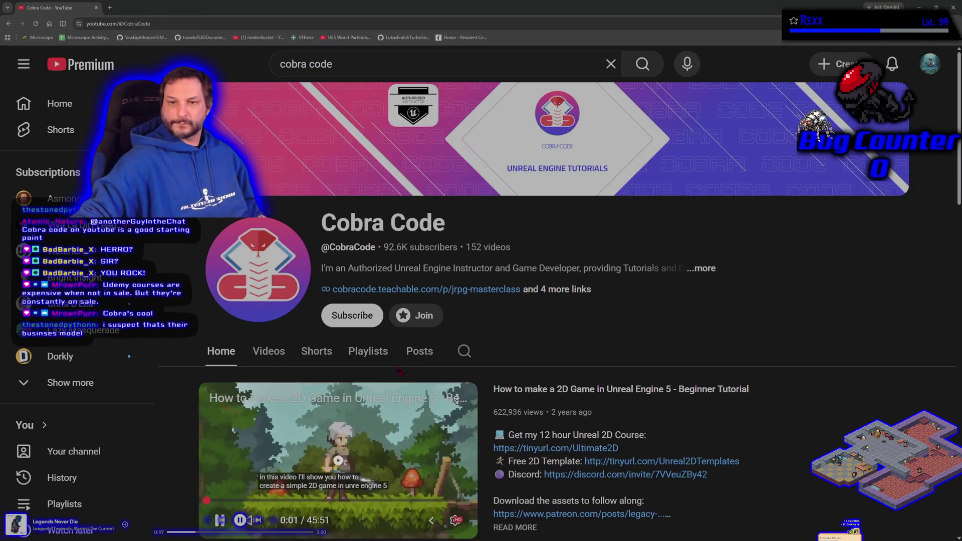
Unmute the Cobra Code channel trailer and browse the channel page
scroll(330, 441, down, 2)
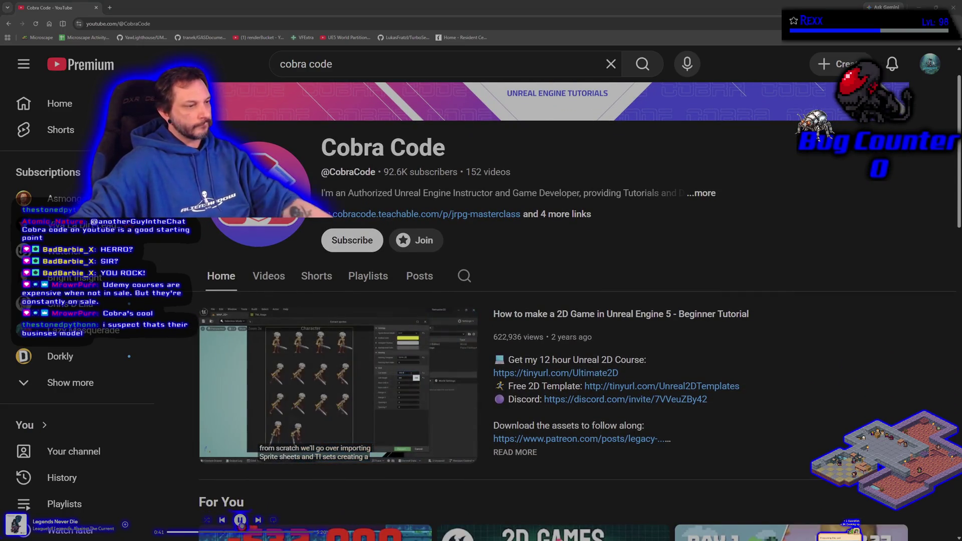
click(250, 448)
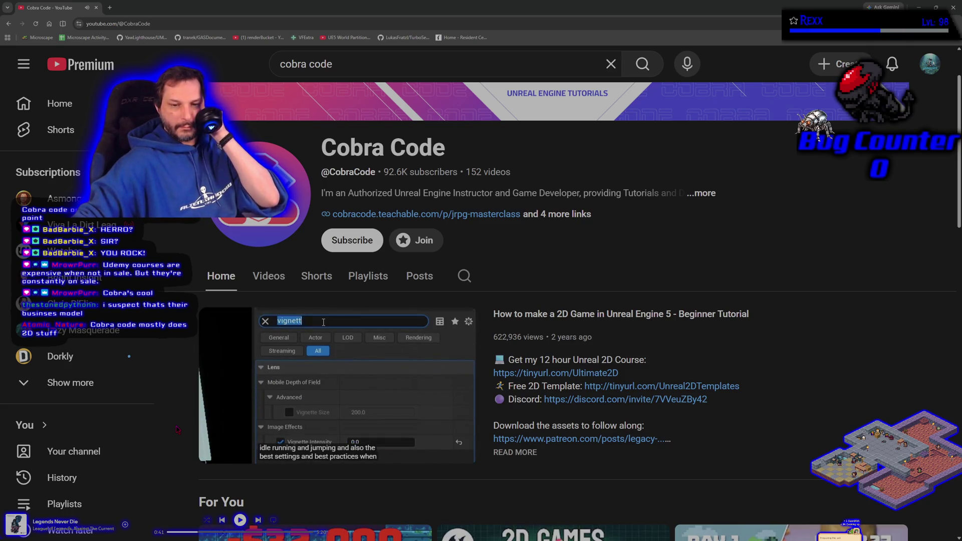
scroll(177, 430, down, 5)
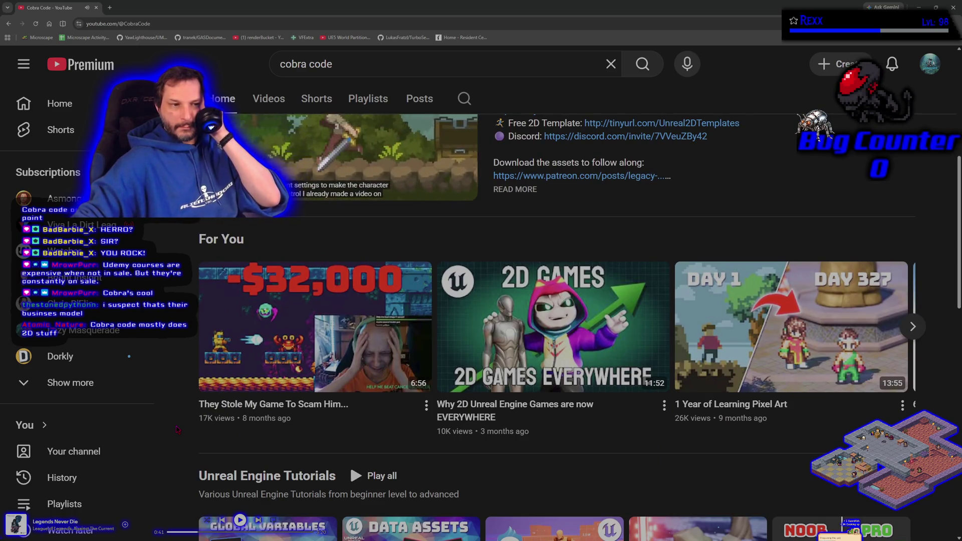
scroll(176, 429, up, 5)
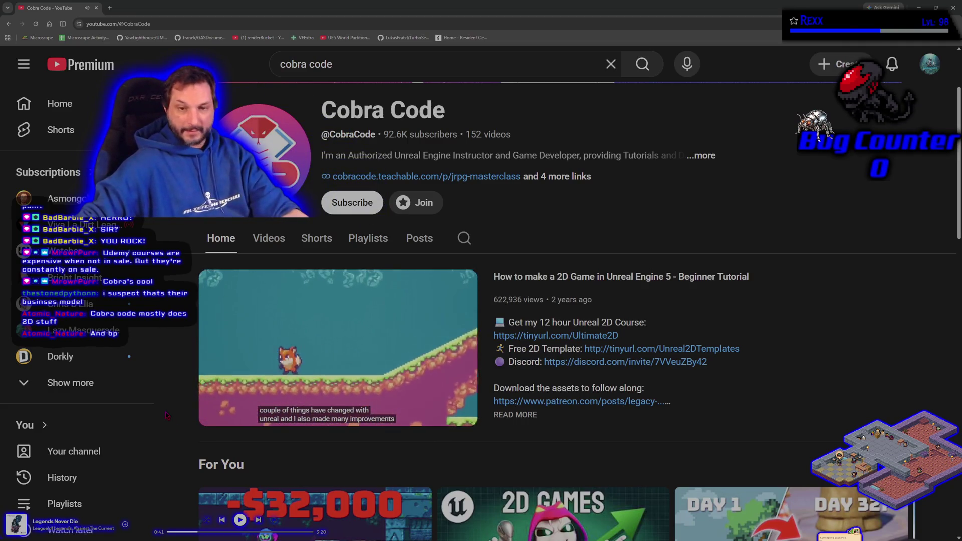
mouse_move(225, 410)
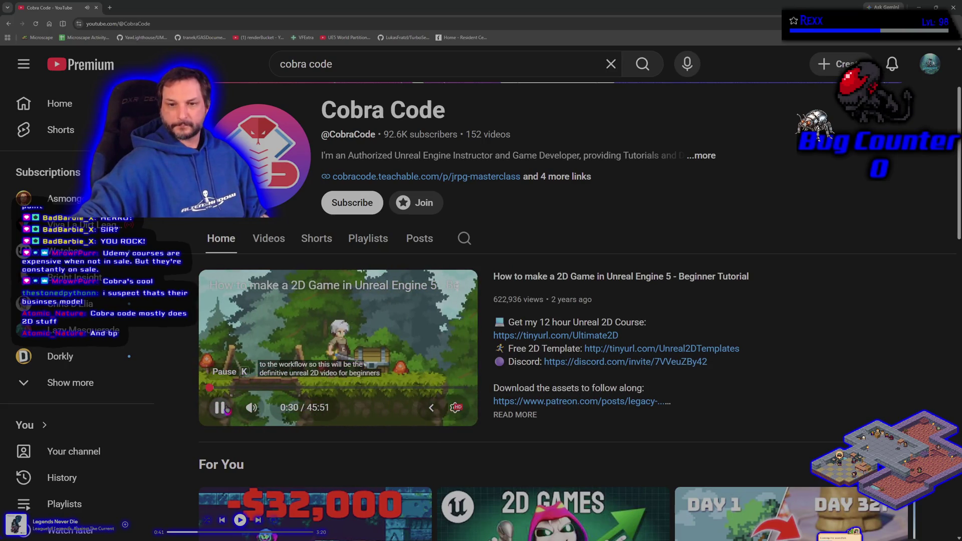
scroll(190, 502, down, 3)
scroll(189, 503, down, 3)
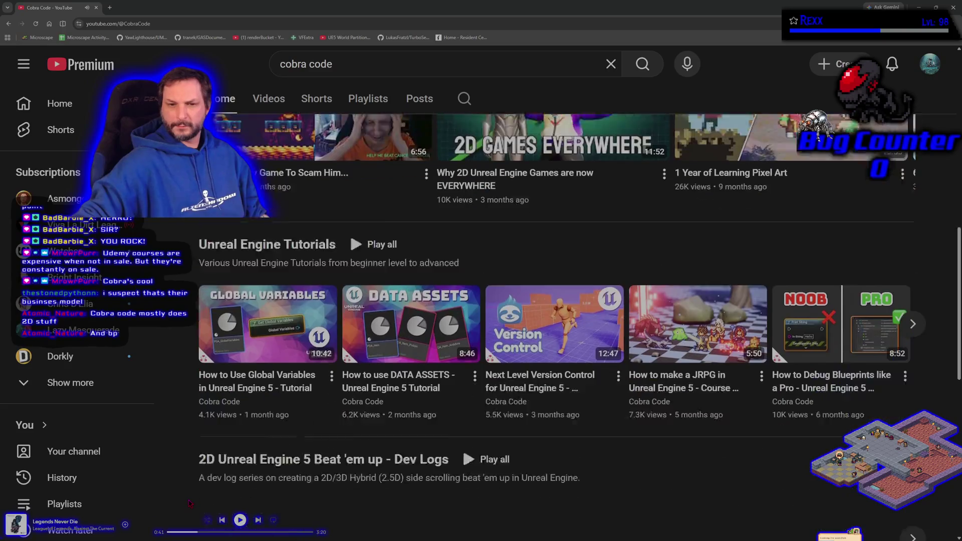
scroll(298, 176, up, 8)
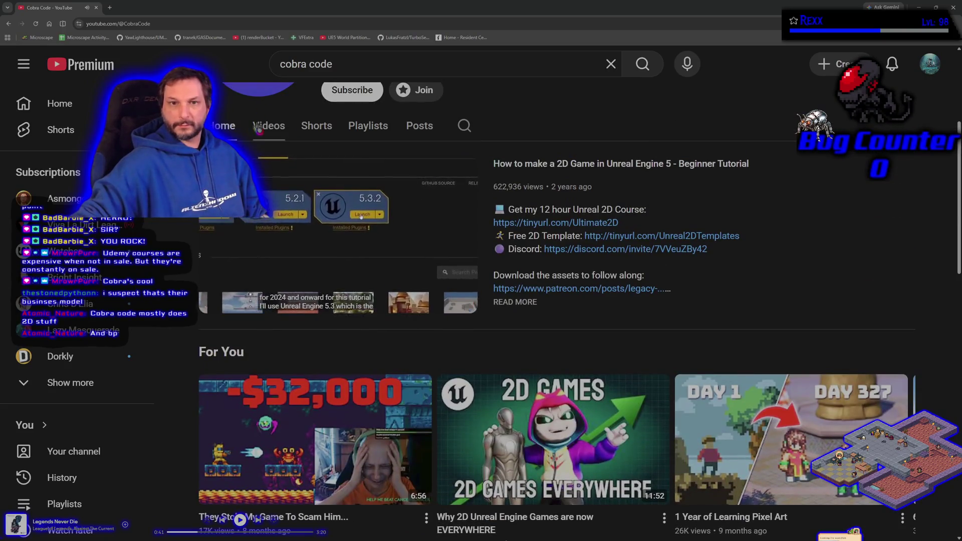
Subscribe to Cobra Code and open the How to Use Global Variables video from its playlists
click(368, 126)
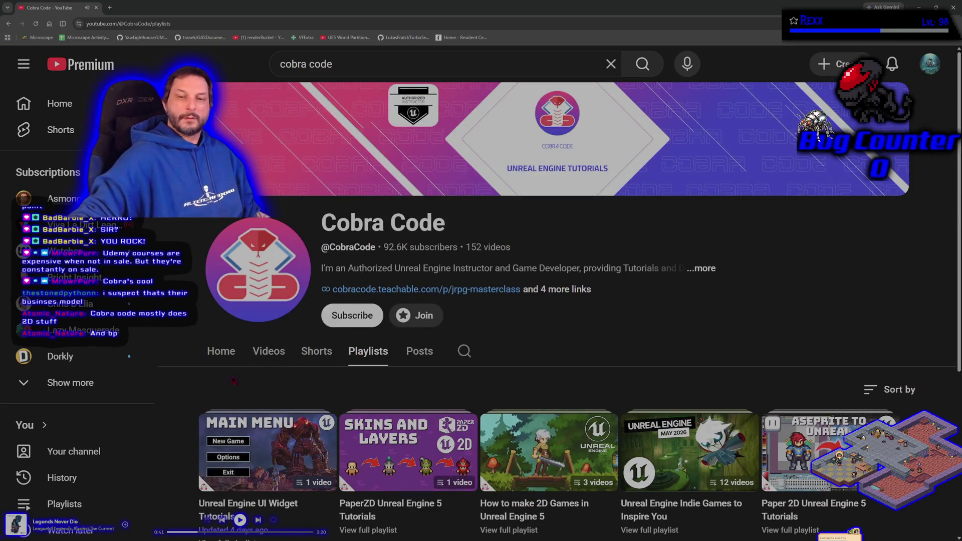
click(351, 315)
scroll(193, 386, down, 3)
scroll(193, 386, down, 1)
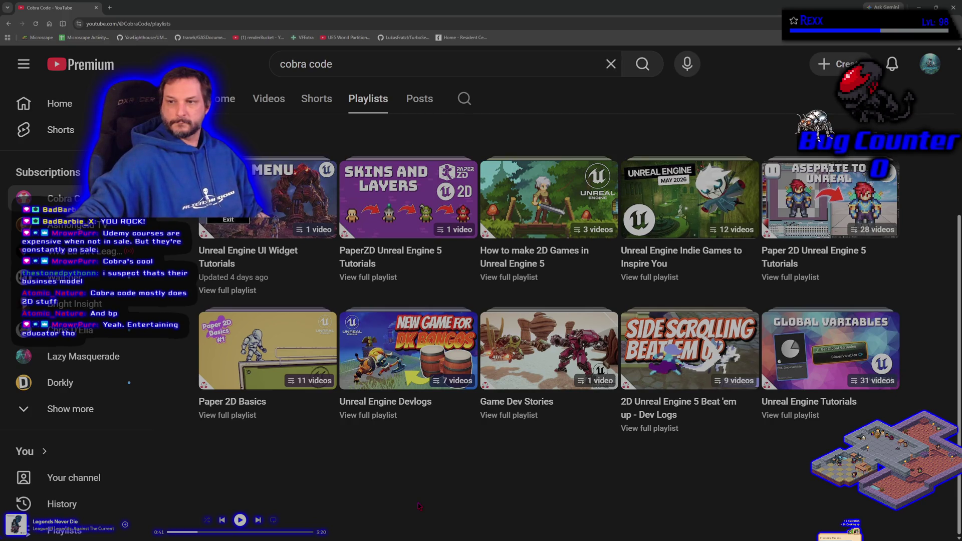
click(831, 351)
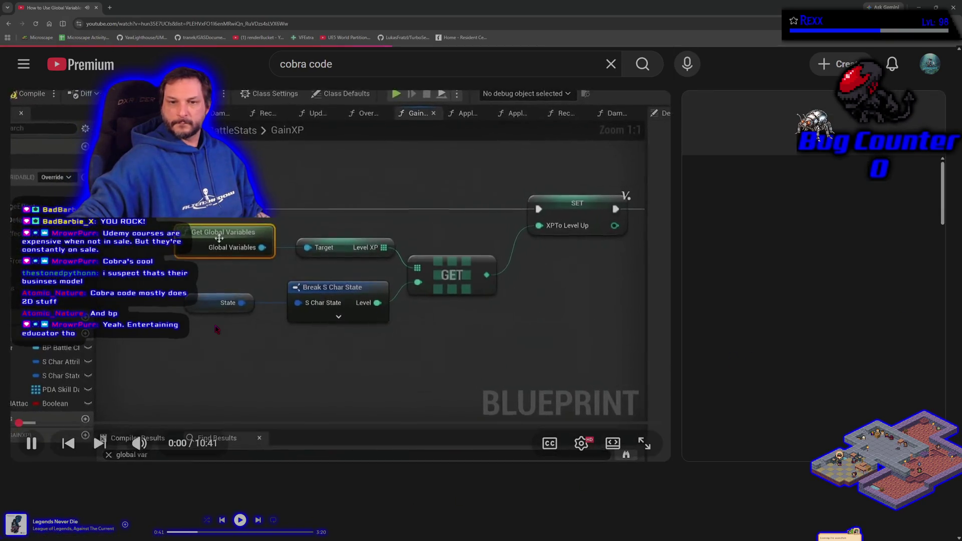
Pause the tutorial, scroll the 31-video playlist to its end, and open a new browser tab
click(217, 329)
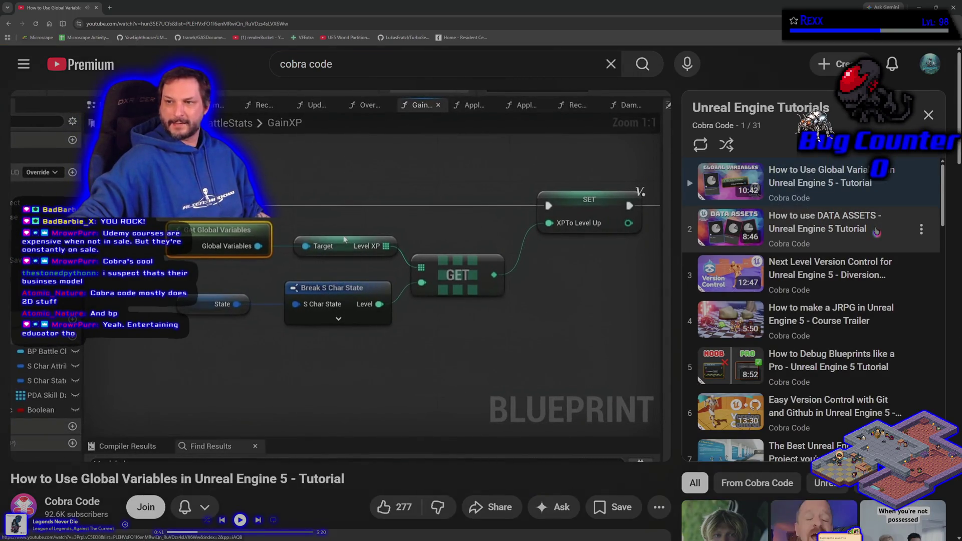
scroll(880, 216, down, 2)
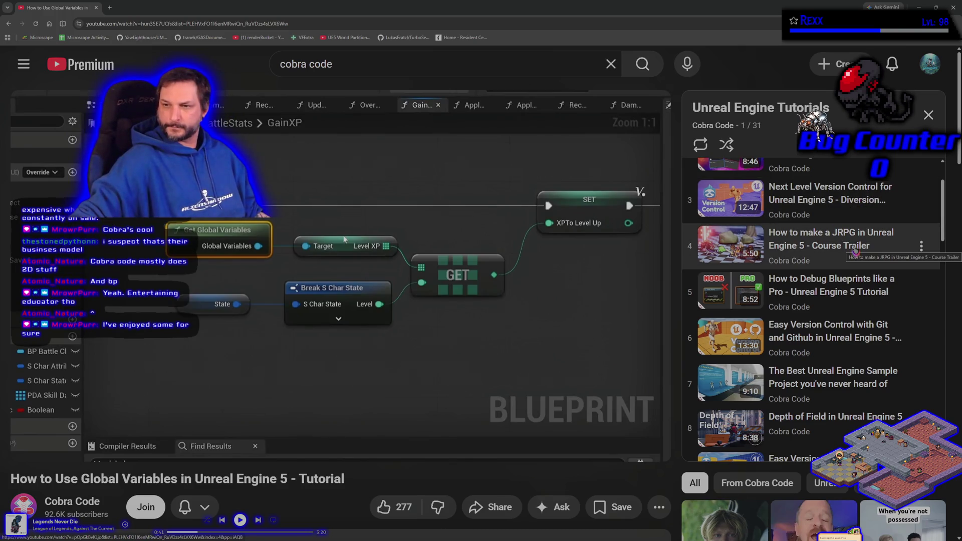
scroll(851, 324, down, 2)
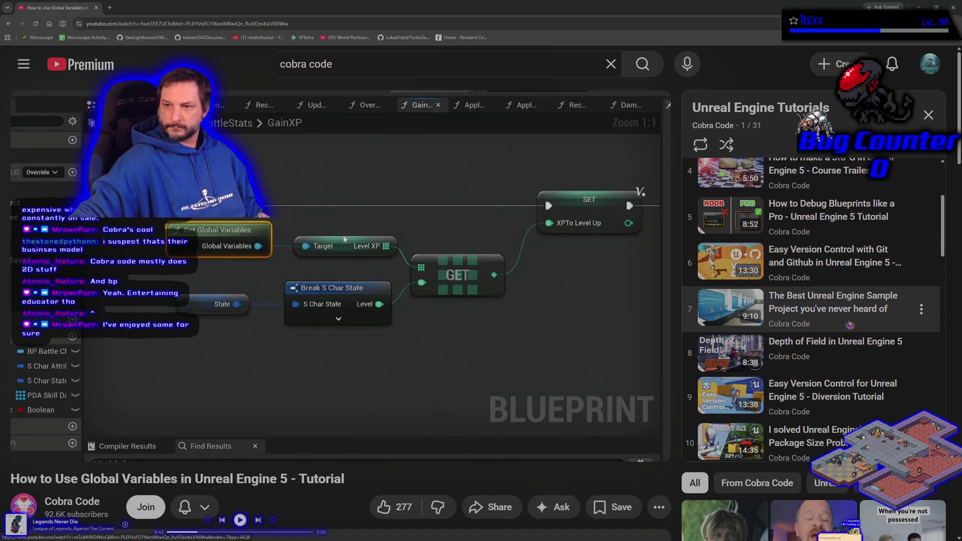
scroll(850, 323, down, 2)
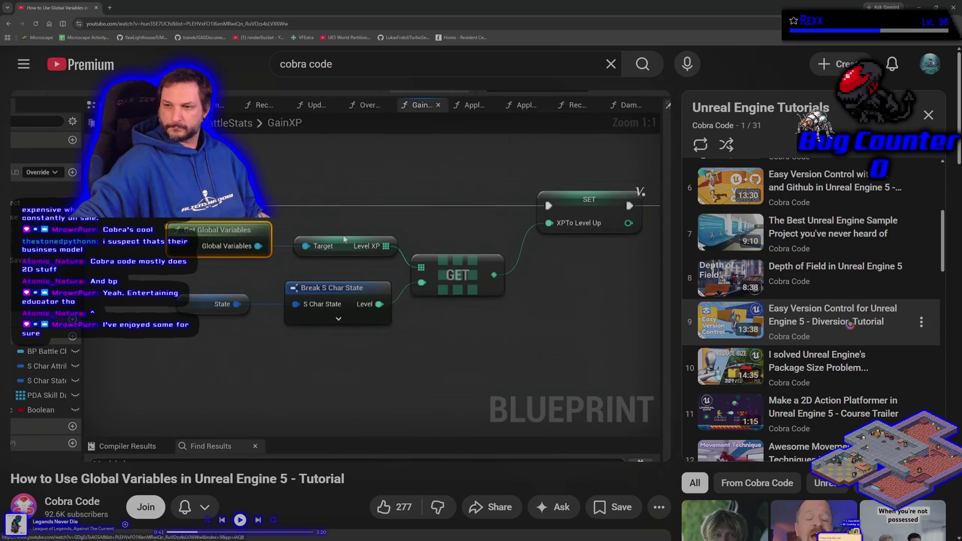
scroll(851, 323, down, 3)
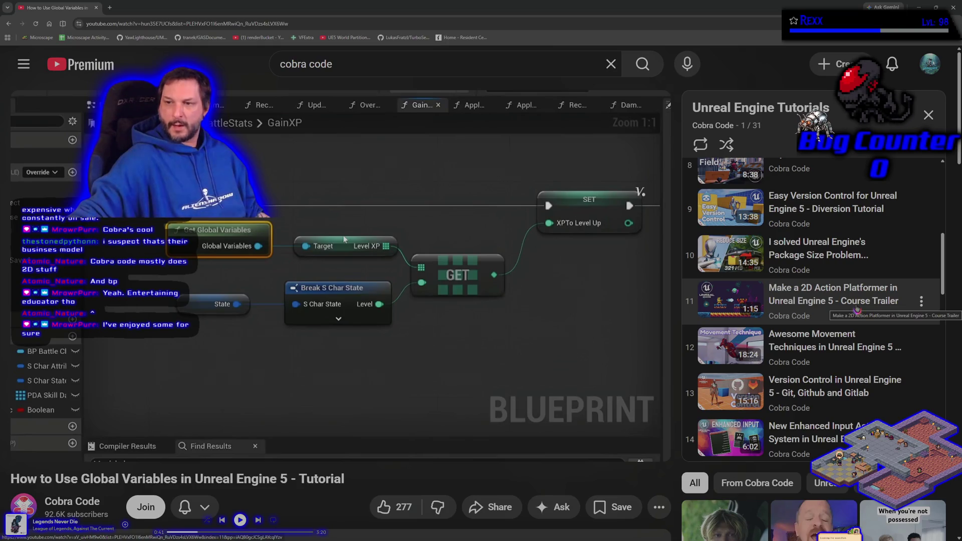
scroll(857, 309, down, 3)
scroll(857, 310, down, 4)
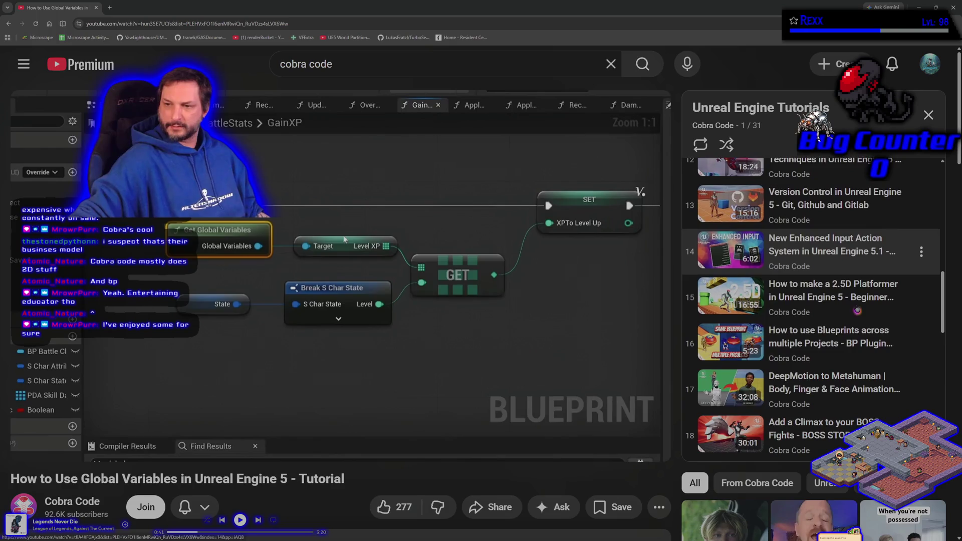
scroll(858, 310, down, 3)
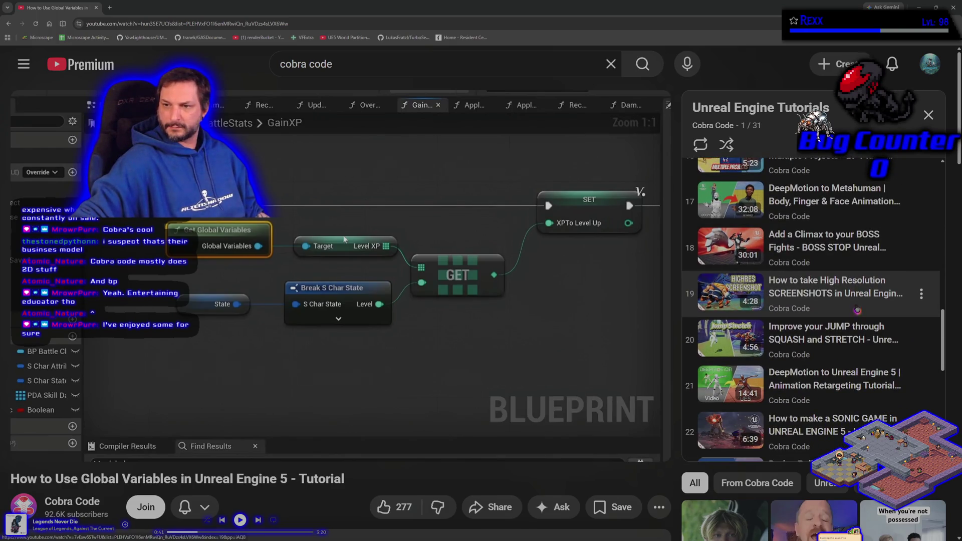
scroll(858, 310, down, 3)
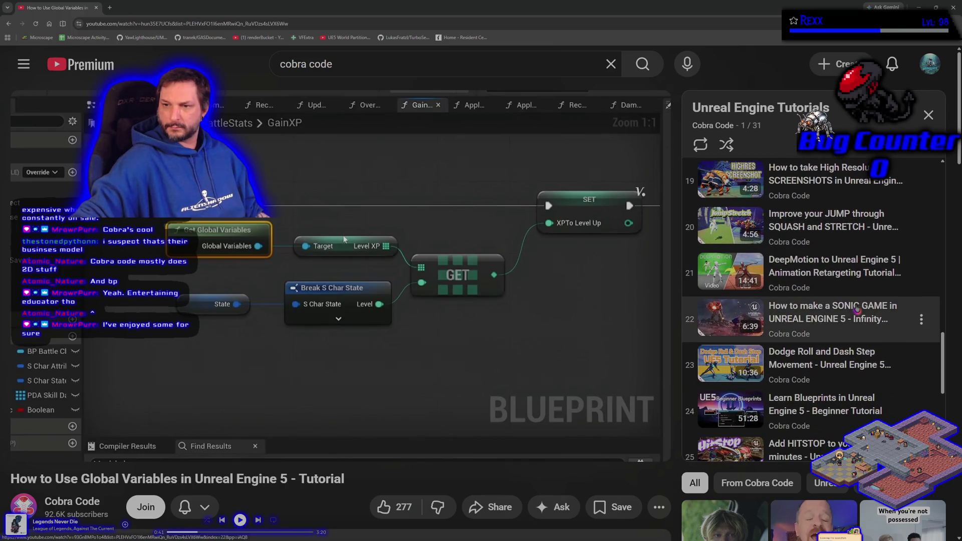
scroll(857, 309, down, 2)
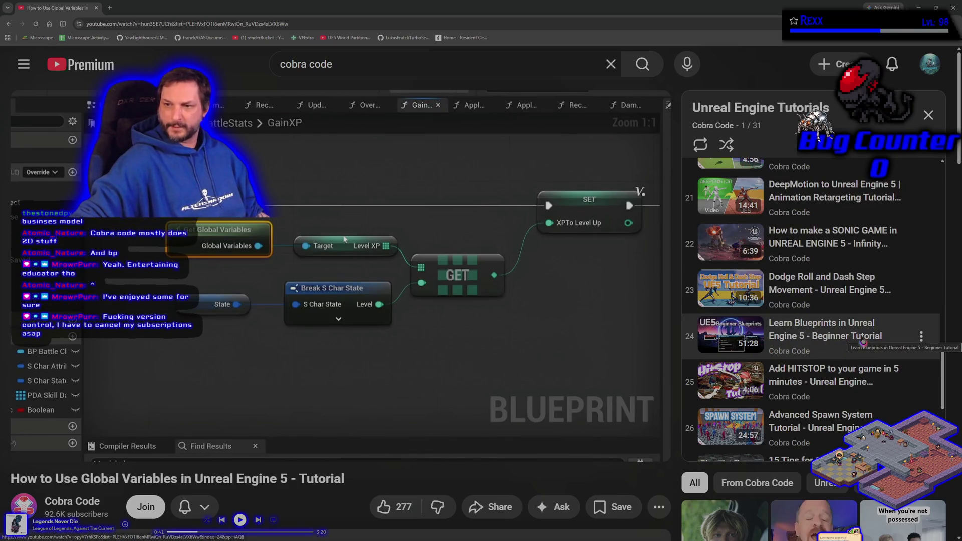
scroll(862, 343, down, 3)
scroll(860, 344, down, 1)
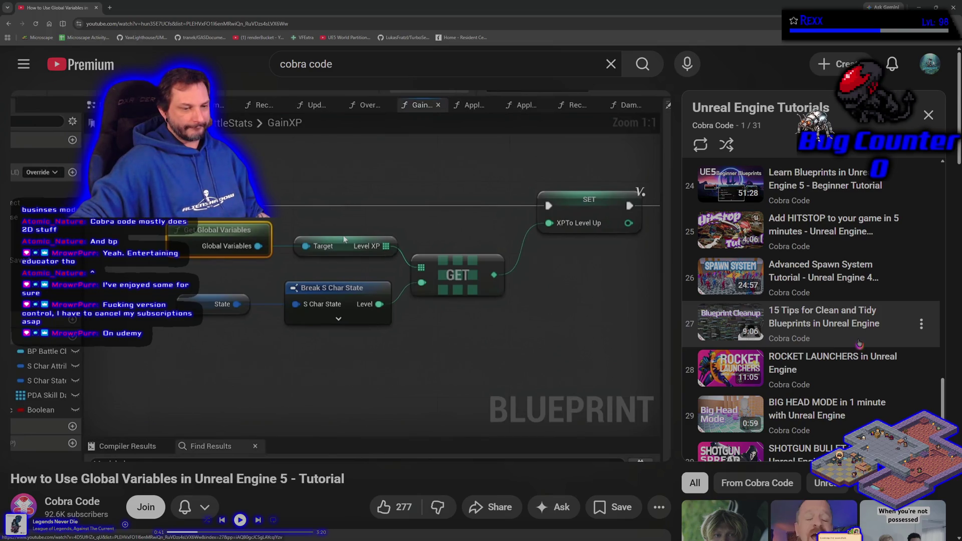
scroll(890, 319, down, 2)
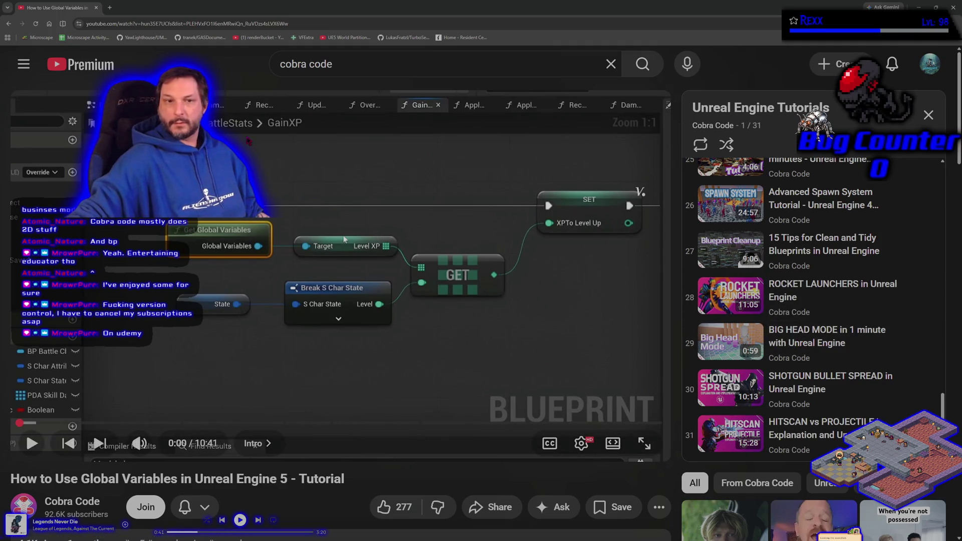
click(110, 8)
Search 'cobra code udem', review Cobra Code's six Udemy courses, then go to My learning
text(co)
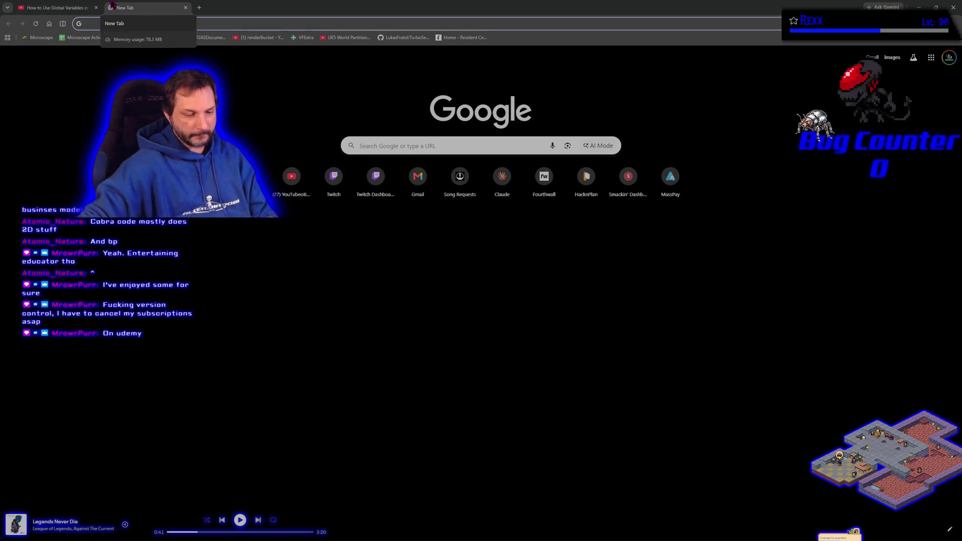
text(bra code udem)
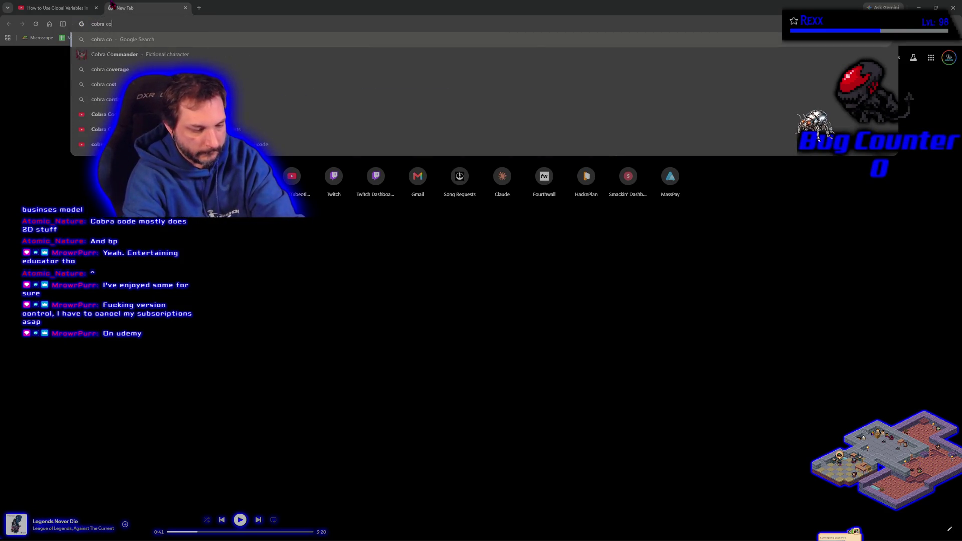
key(Return)
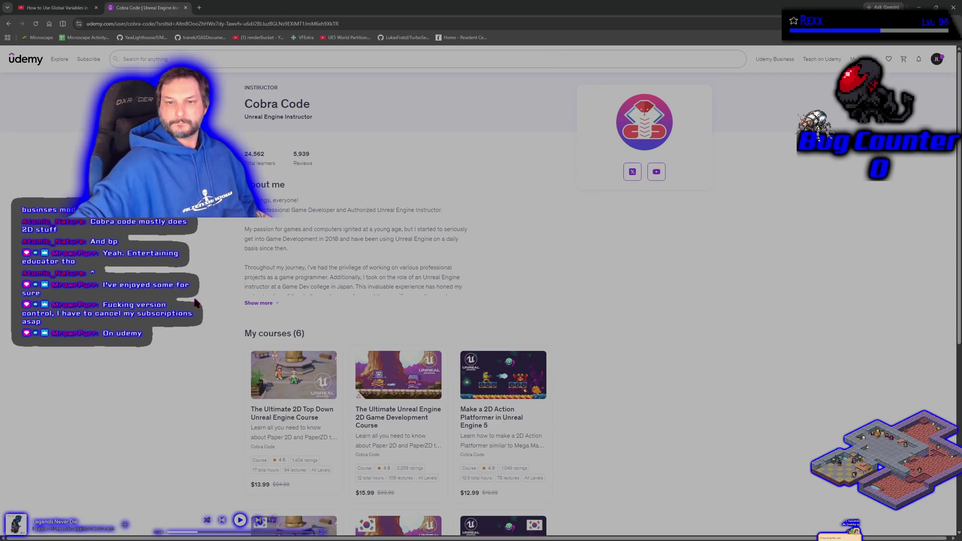
scroll(196, 302, down, 3)
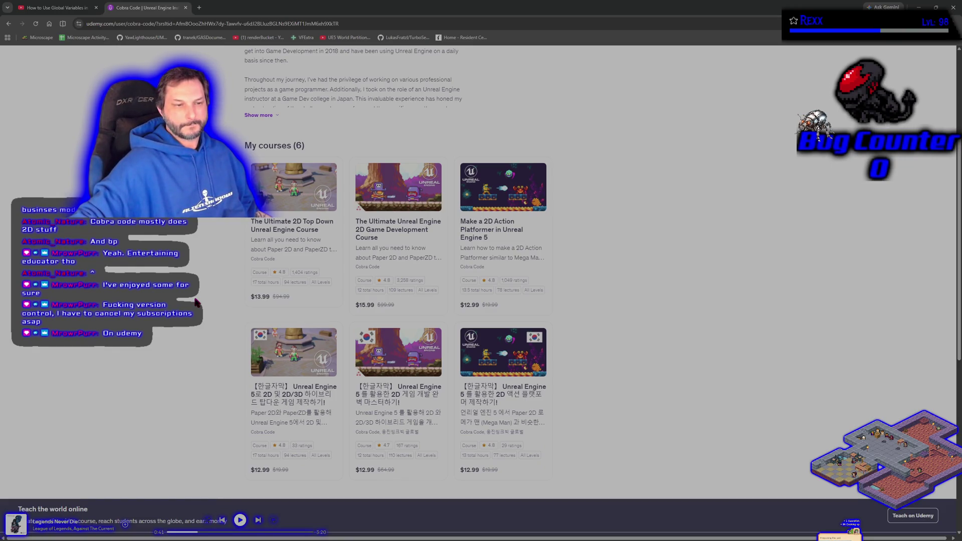
scroll(195, 303, up, 3)
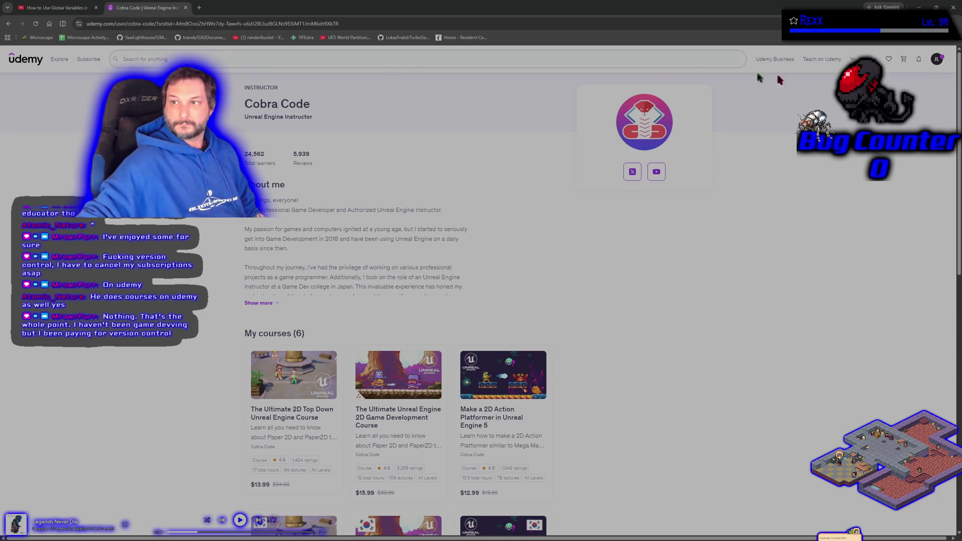
mouse_move(857, 58)
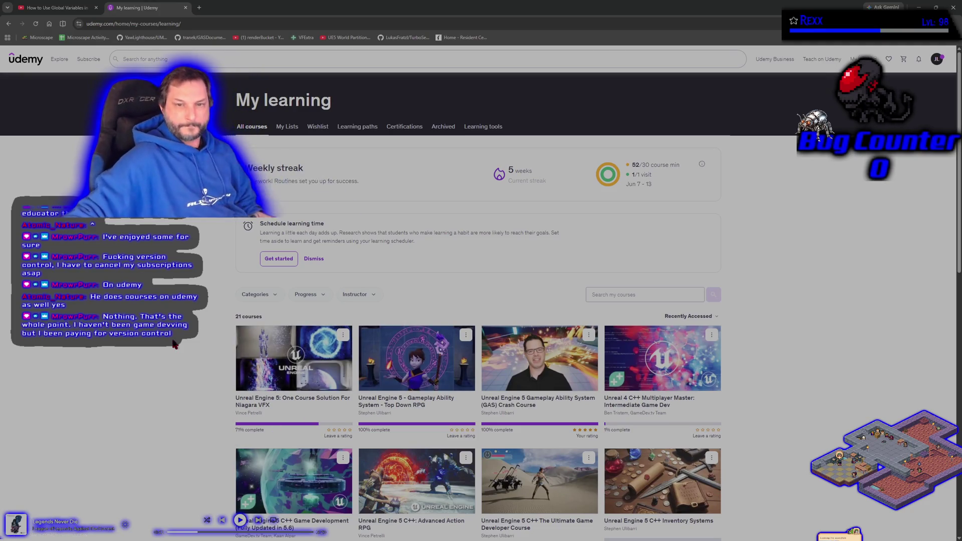
scroll(174, 344, down, 3)
scroll(175, 344, down, 1)
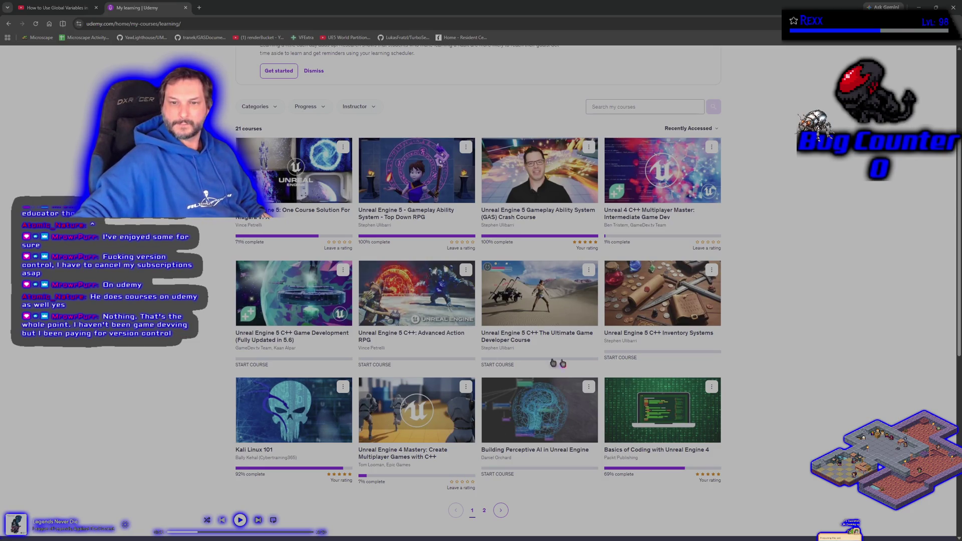
click(468, 271)
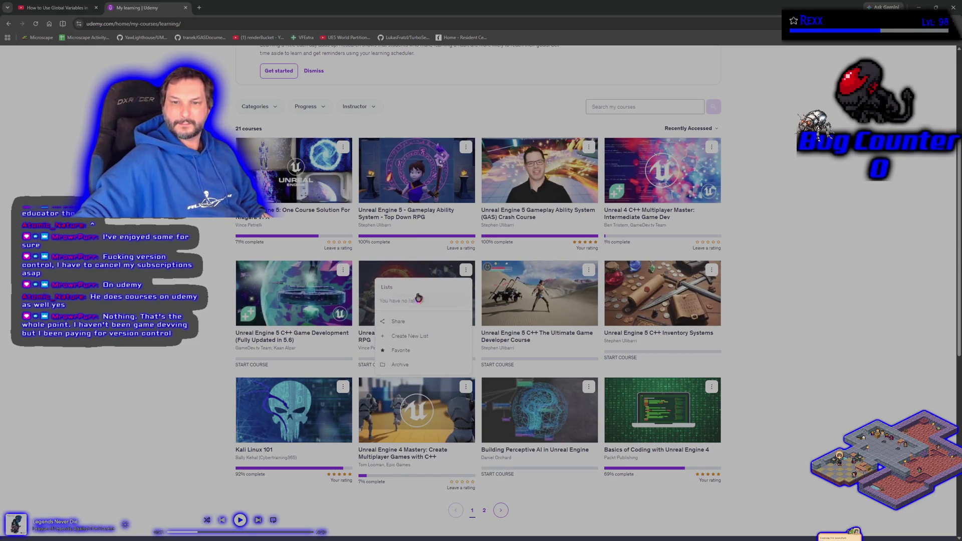
click(165, 269)
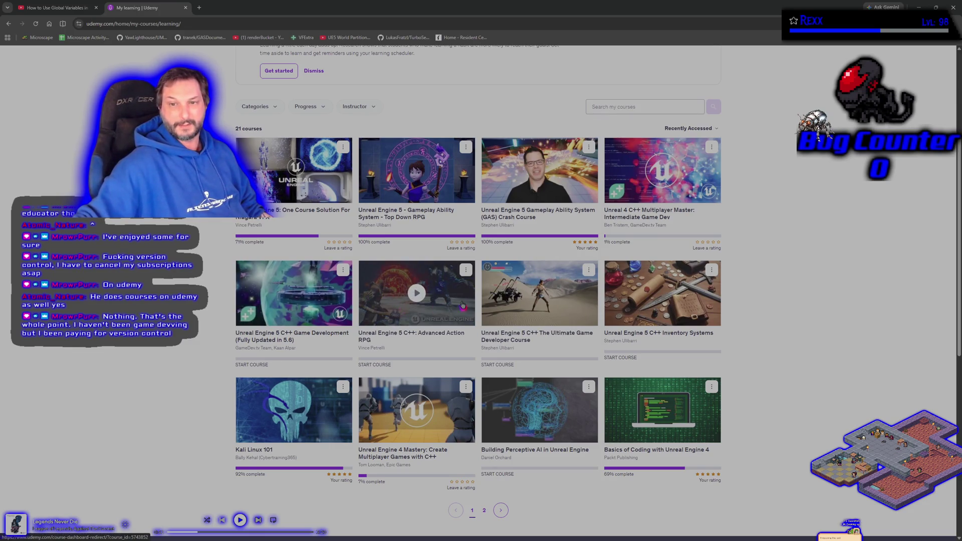
click(466, 271)
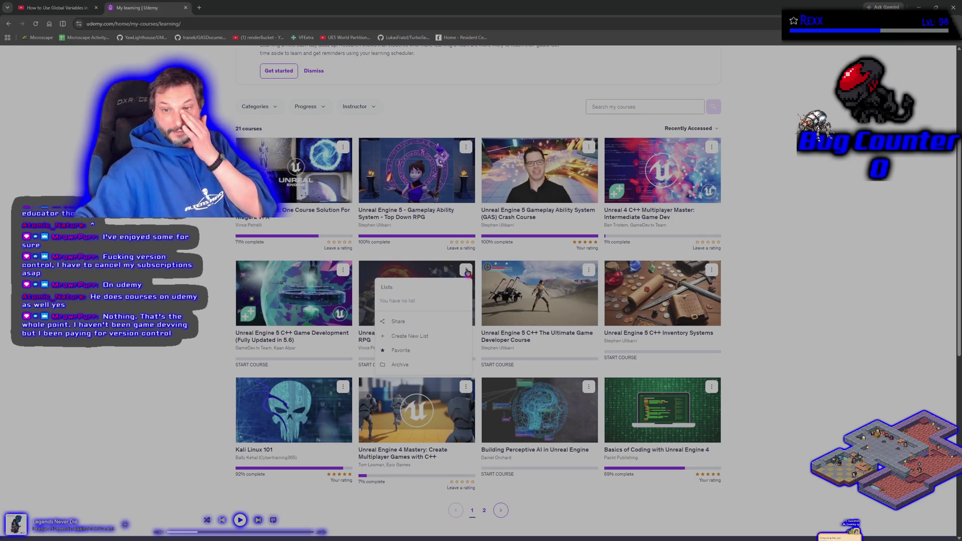
click(123, 374)
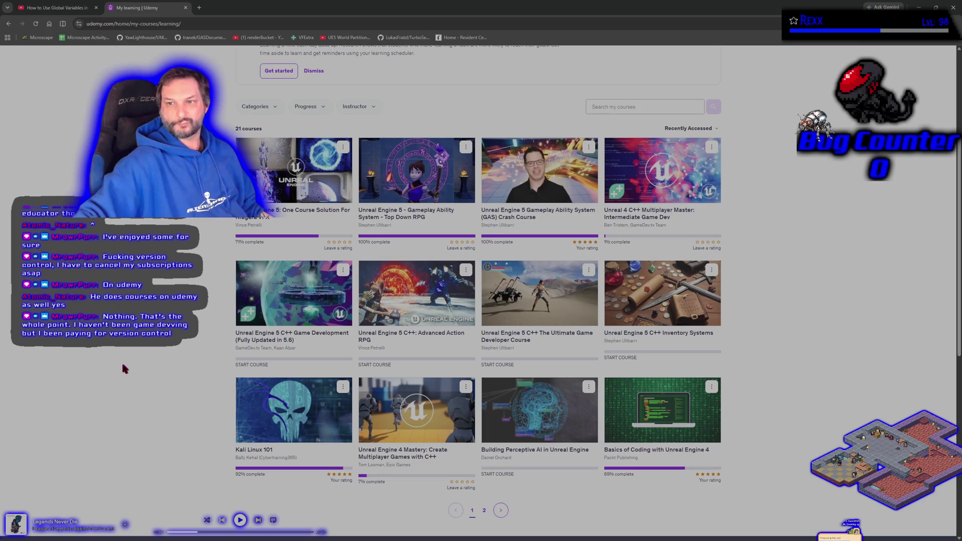
scroll(123, 366, down, 3)
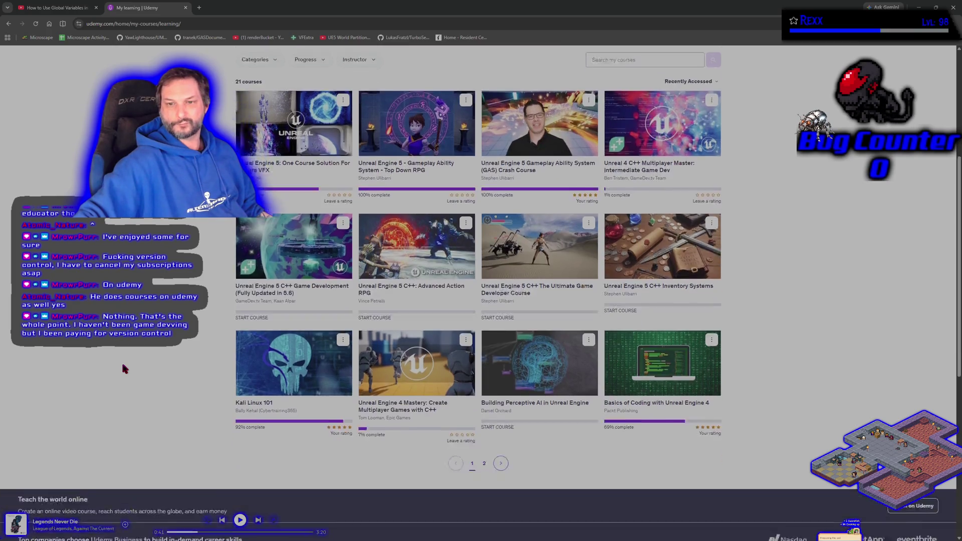
scroll(123, 365, up, 2)
scroll(124, 366, up, 1)
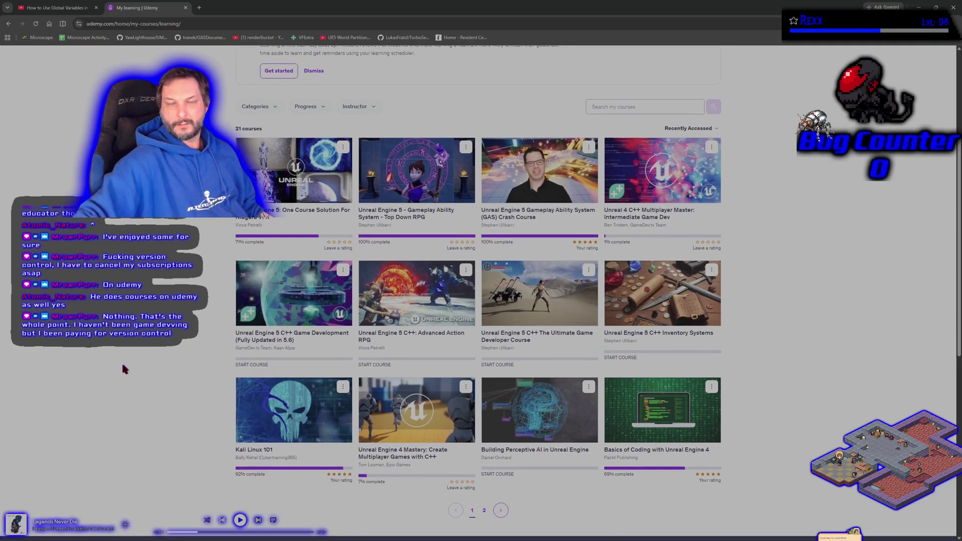
middle_click(149, 9)
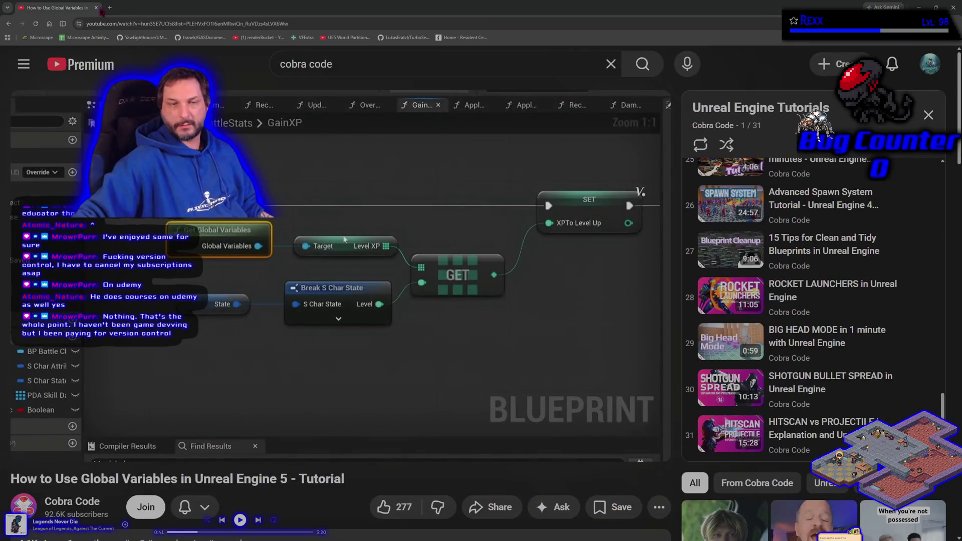
Close the last YouTube tab and the browser, returning to the NiagaraVFX solution in Rider
middle_click(74, 11)
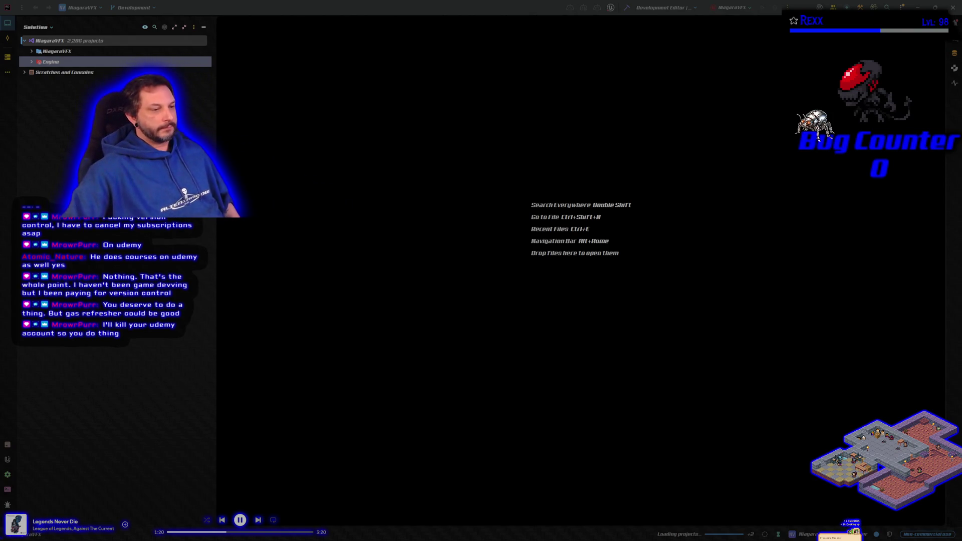
click(764, 60)
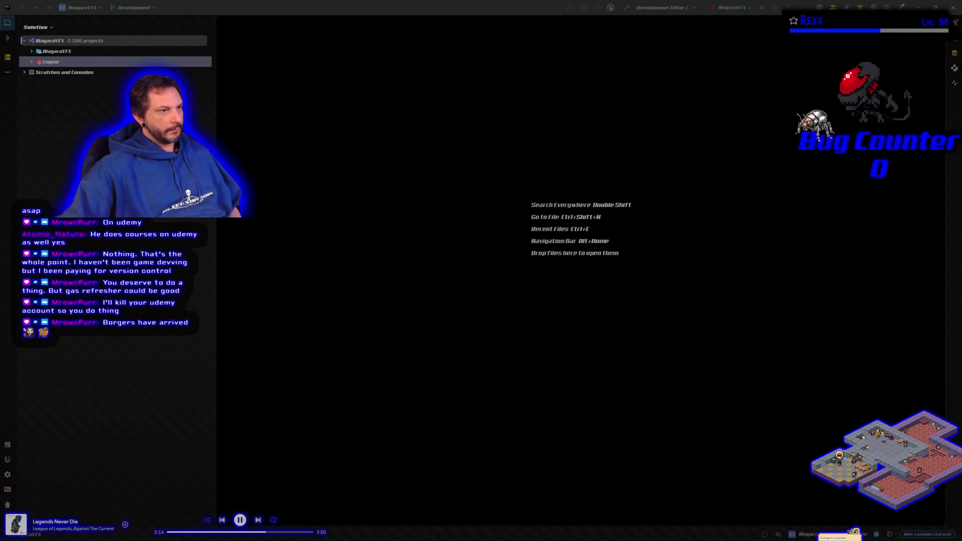
Activate the JetBrains Rider window showing the NiagaraVFX code
click(522, 339)
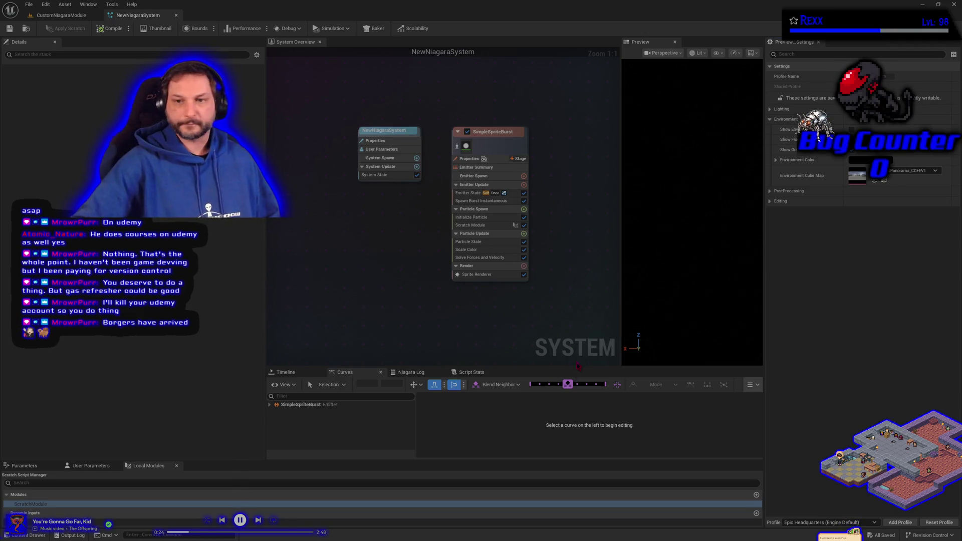
Enable Parameter Writes for Initialize Particle to list its written attributes, then open the Scratch Module graph
click(474, 217)
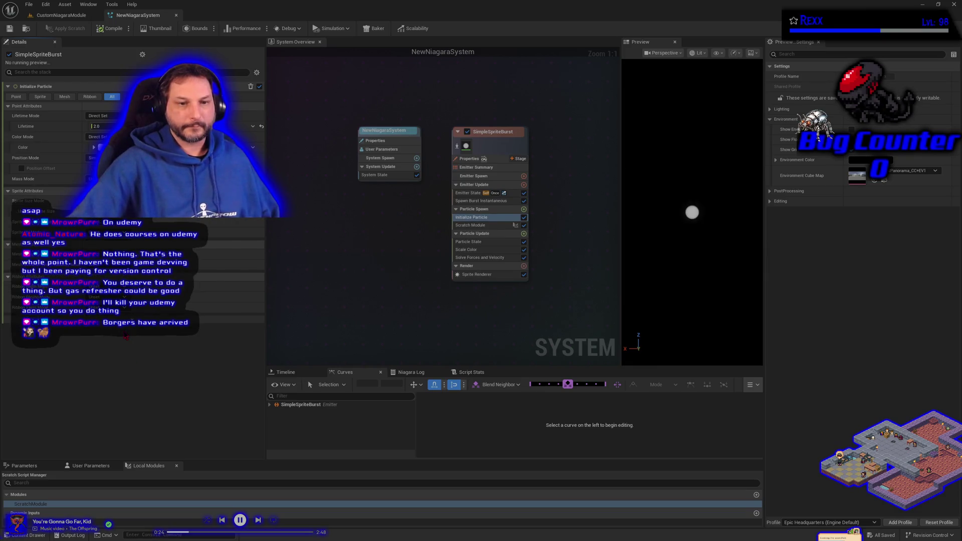
click(257, 73)
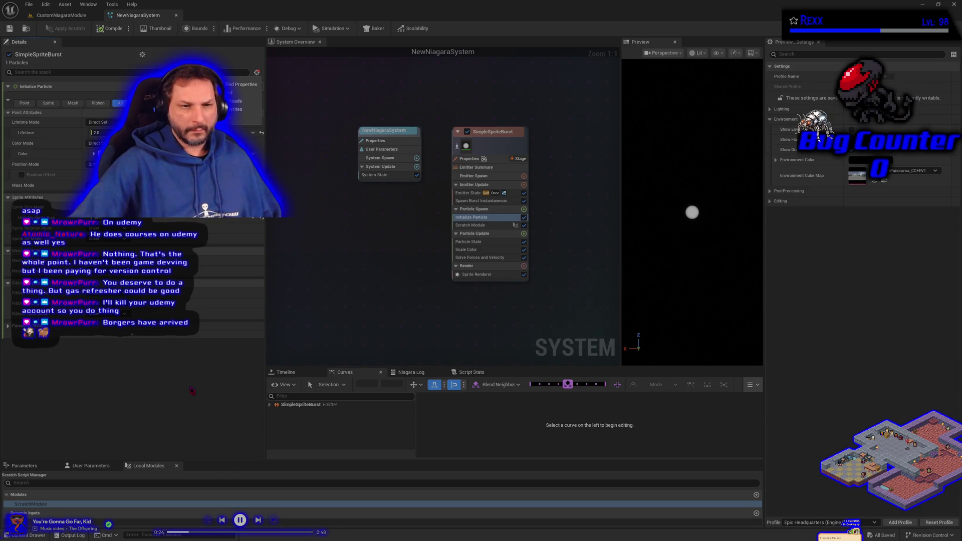
click(8, 326)
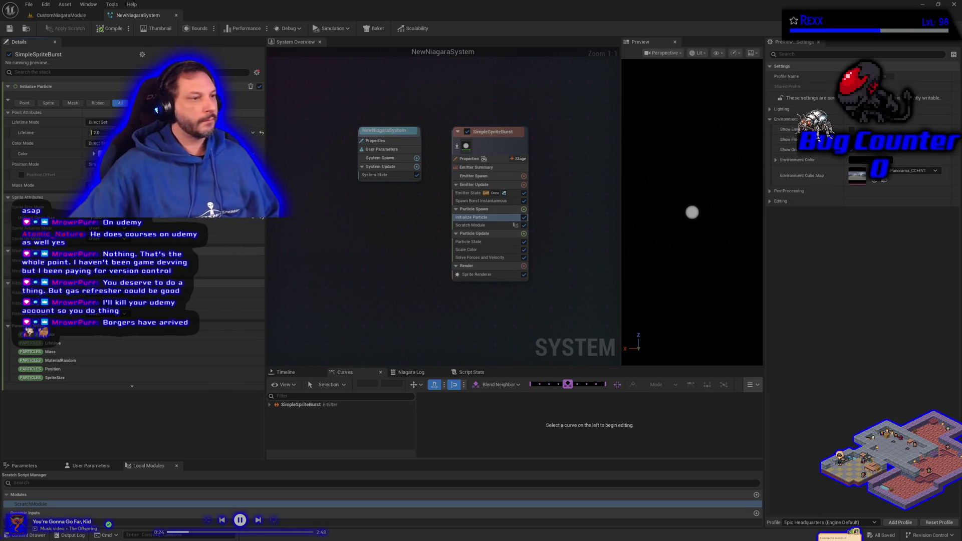
double_click(473, 225)
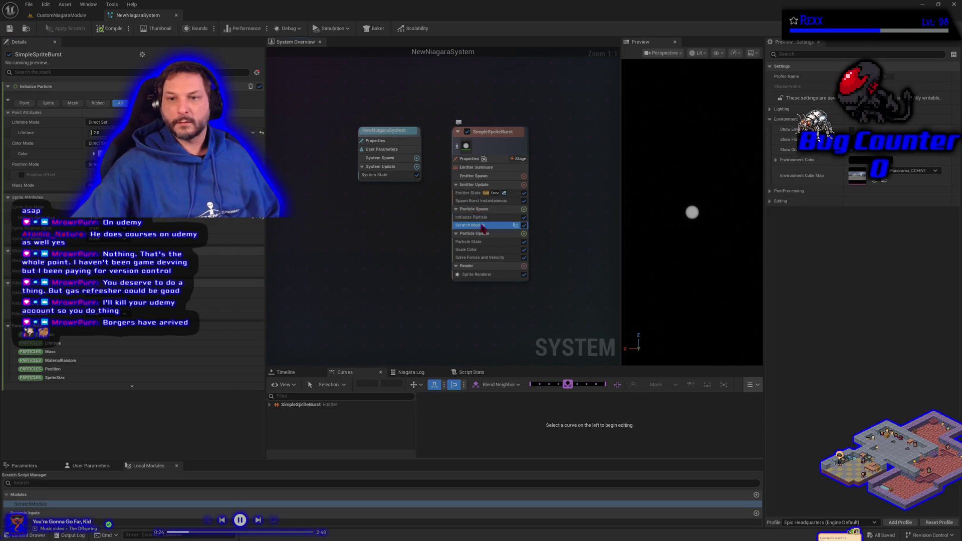
Inspect the Map Get and Map Set nodes and module properties, then open Map Get's pin-type list
click(547, 298)
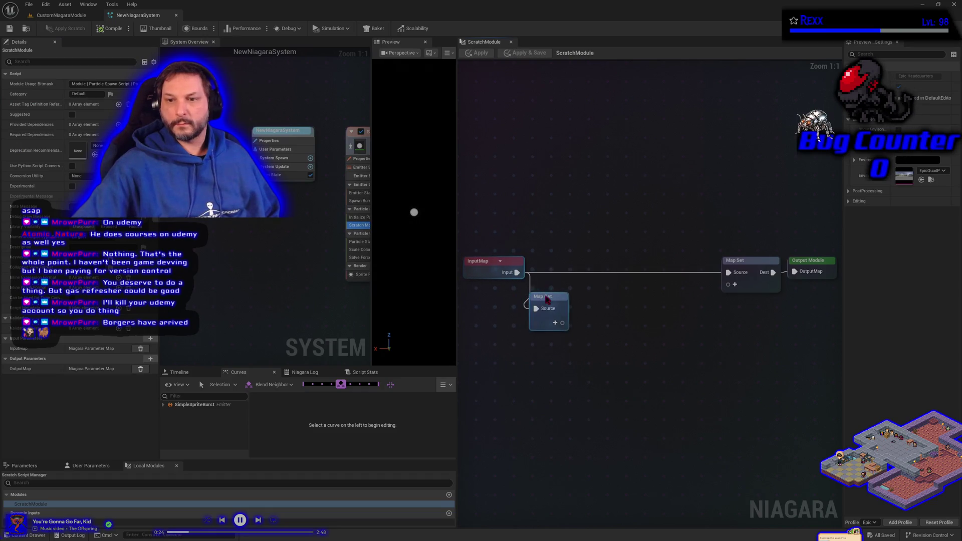
click(747, 266)
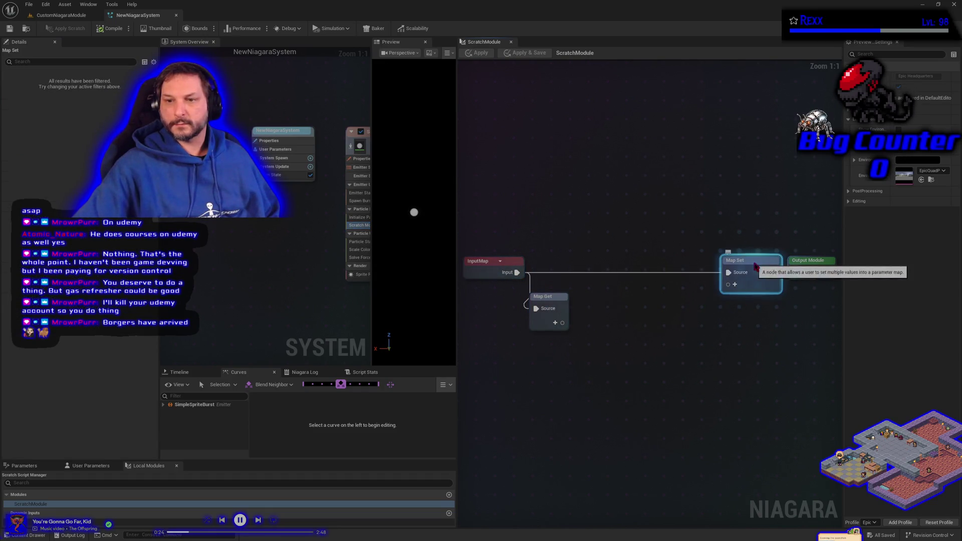
click(689, 355)
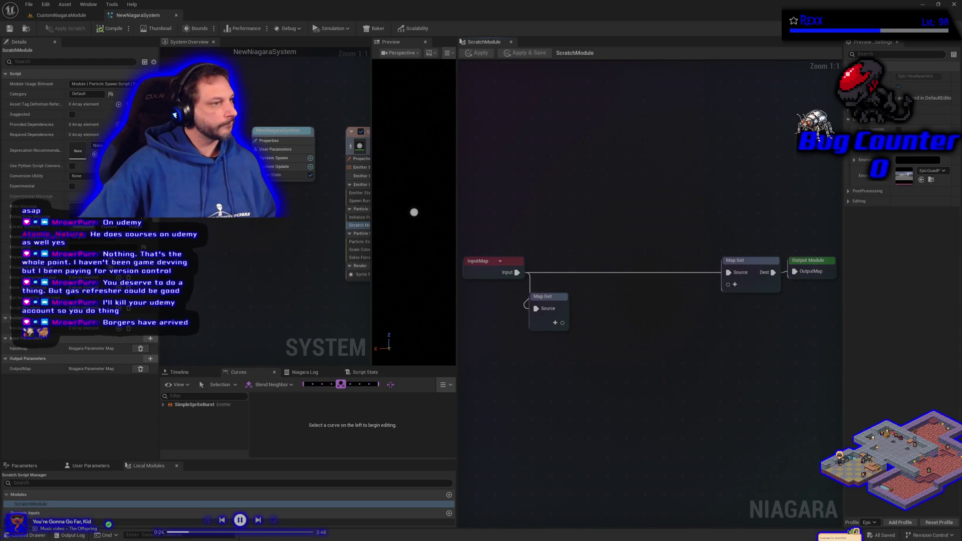
click(555, 323)
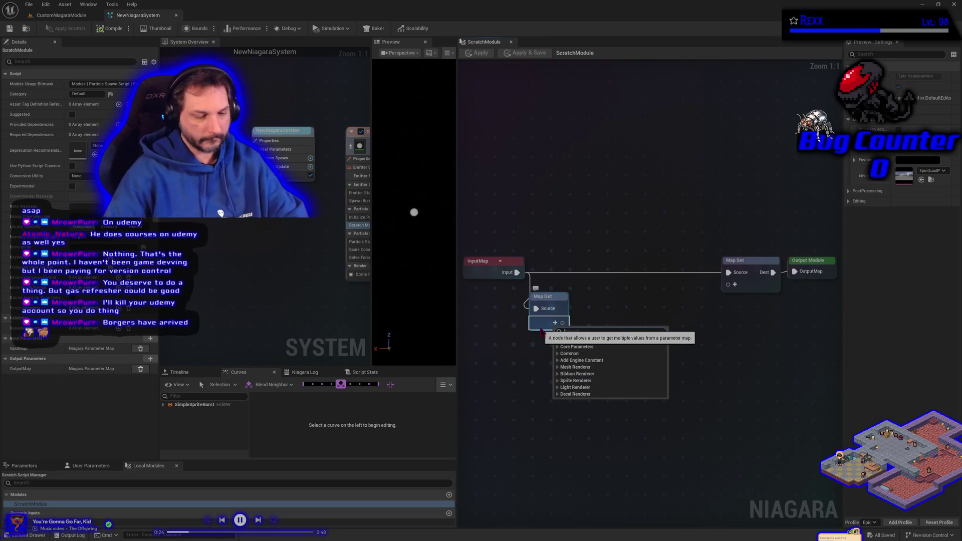
Add a float input named INPUT to Map Get, then open Map Set's add-pin list
text(float)
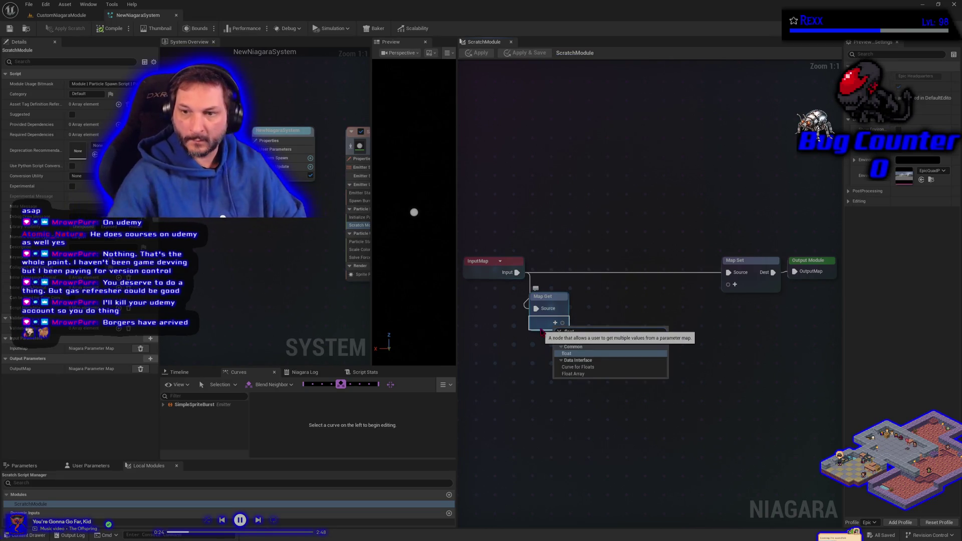
key(Return)
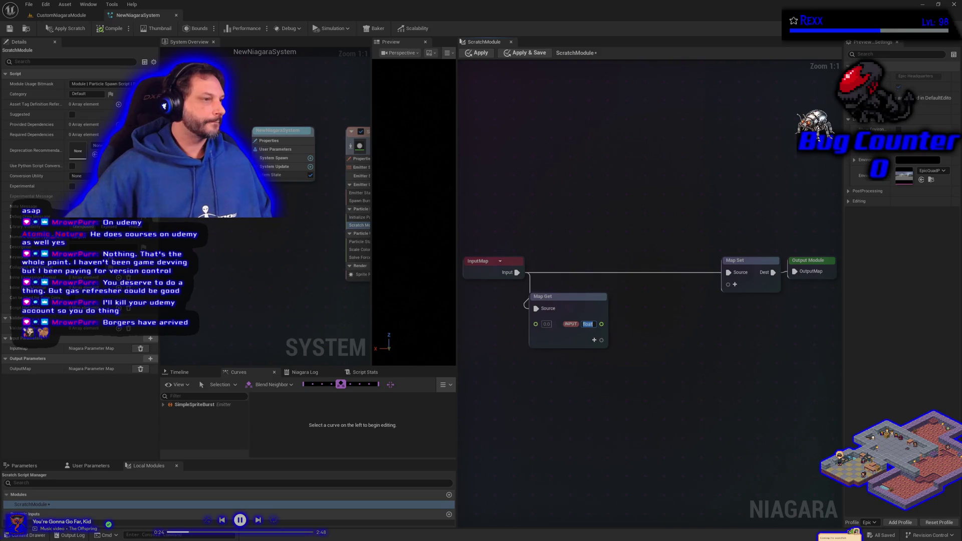
click(735, 284)
click(735, 284)
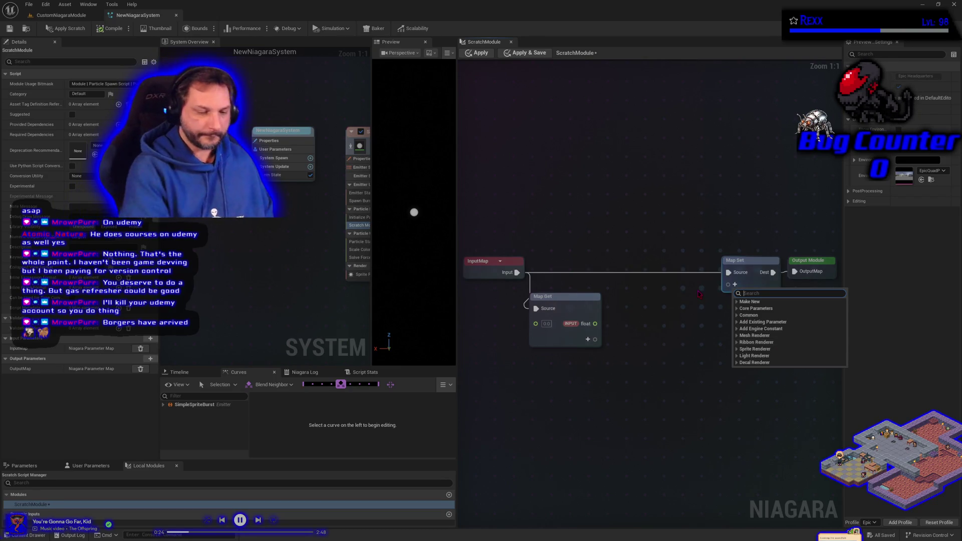
Add a Particles Lifetime pin to Map Set and move Output Module to its right
text(lifet)
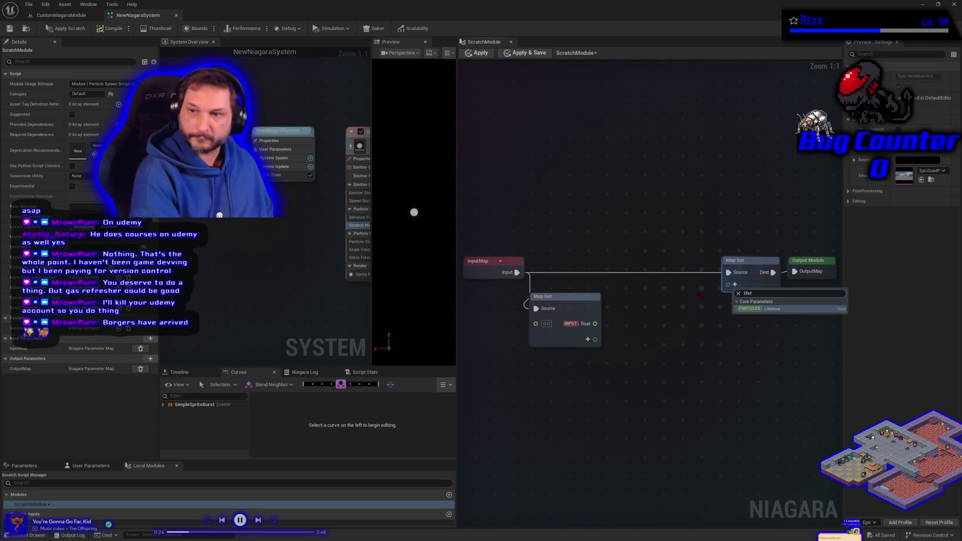
click(757, 309)
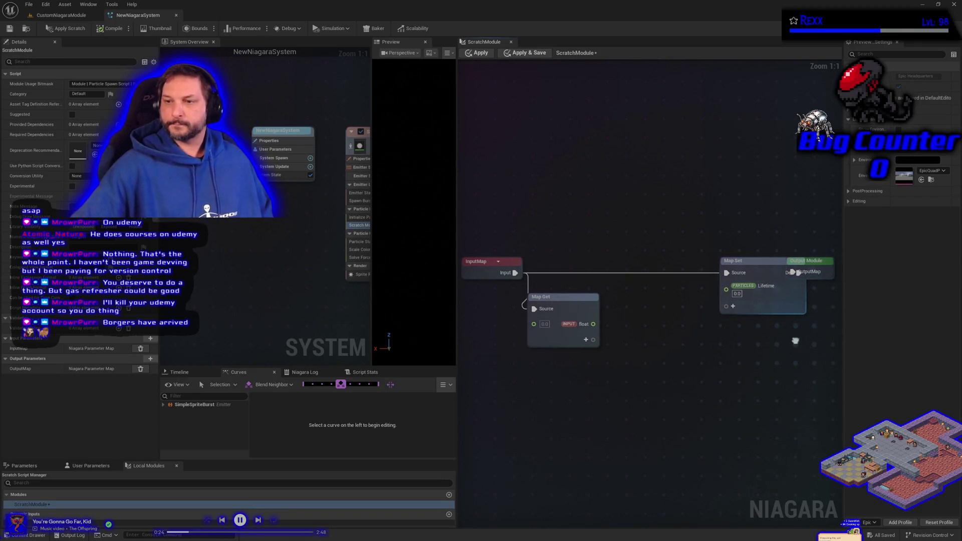
scroll(797, 344, down, 1)
mouse_move(829, 281)
mouse_down()
mouse_move(782, 280)
mouse_move(802, 279)
mouse_up()
key(Home)
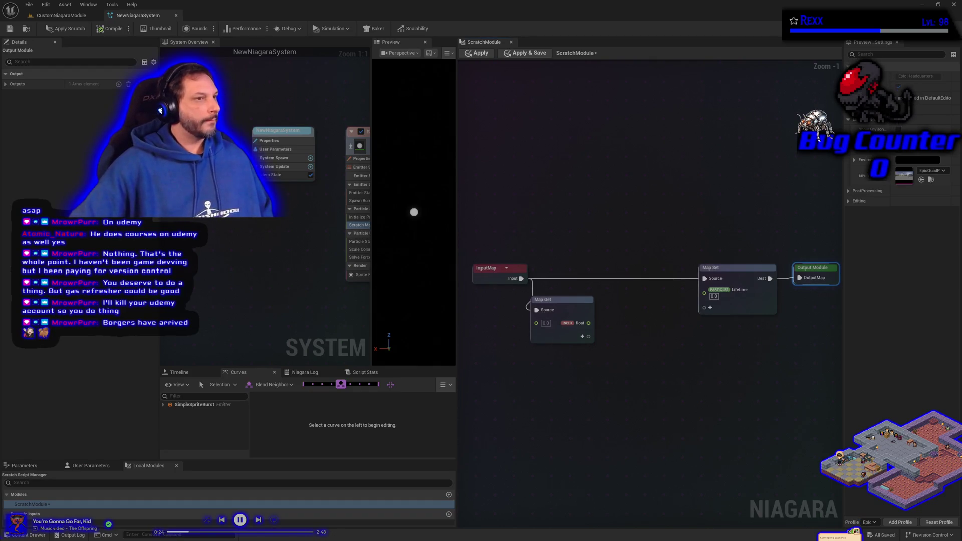
Wire Map Get's INPUT float into Map Set's Lifetime, apply the scratch changes and save
drag(588, 323, 705, 290)
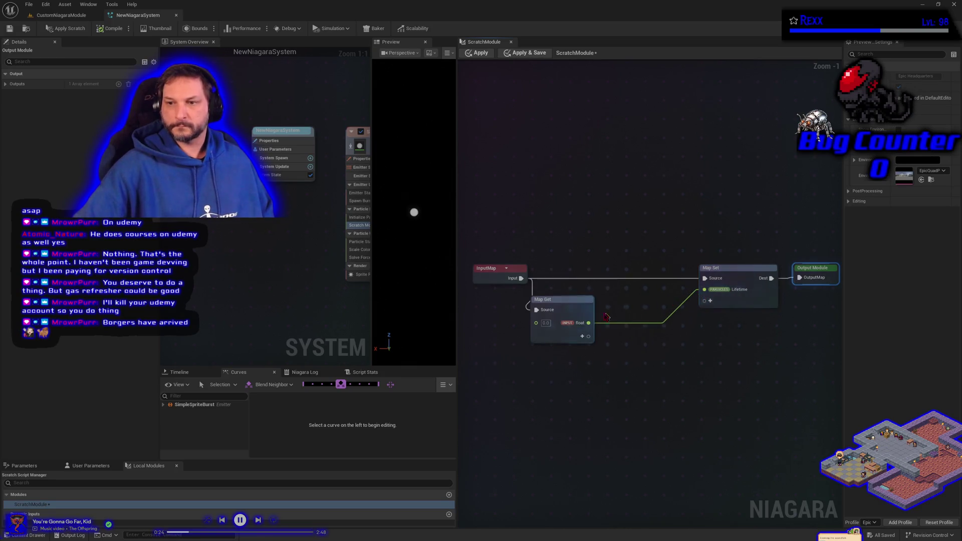
click(64, 28)
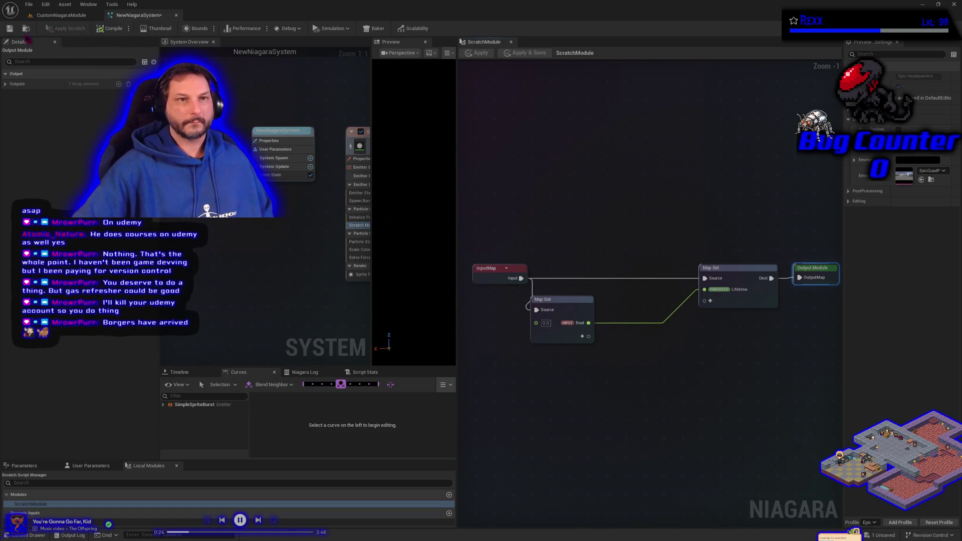
click(9, 28)
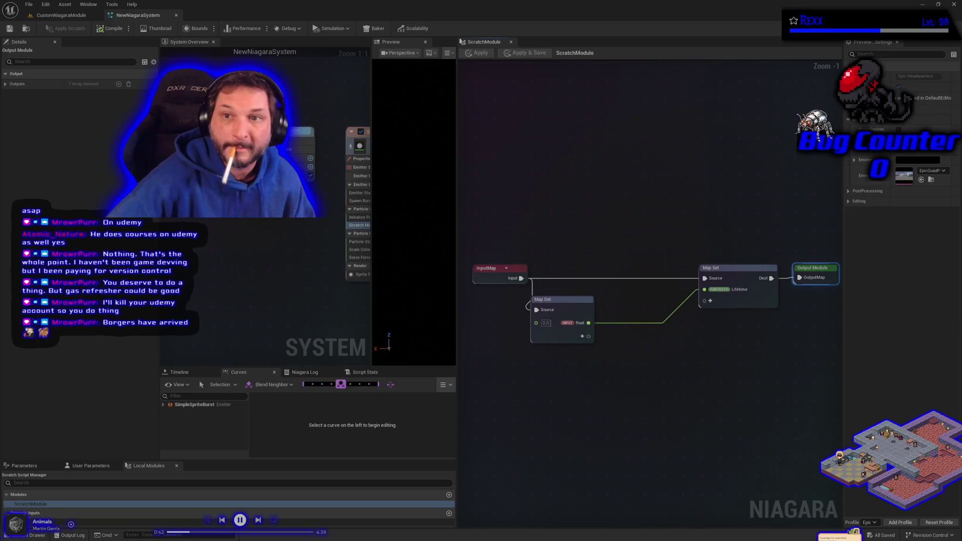
Dock the ScratchModule graph beside the System Overview tab, then switch to Chrome
mouse_move(482, 42)
mouse_down()
mouse_move(347, 42)
mouse_move(355, 48)
mouse_up()
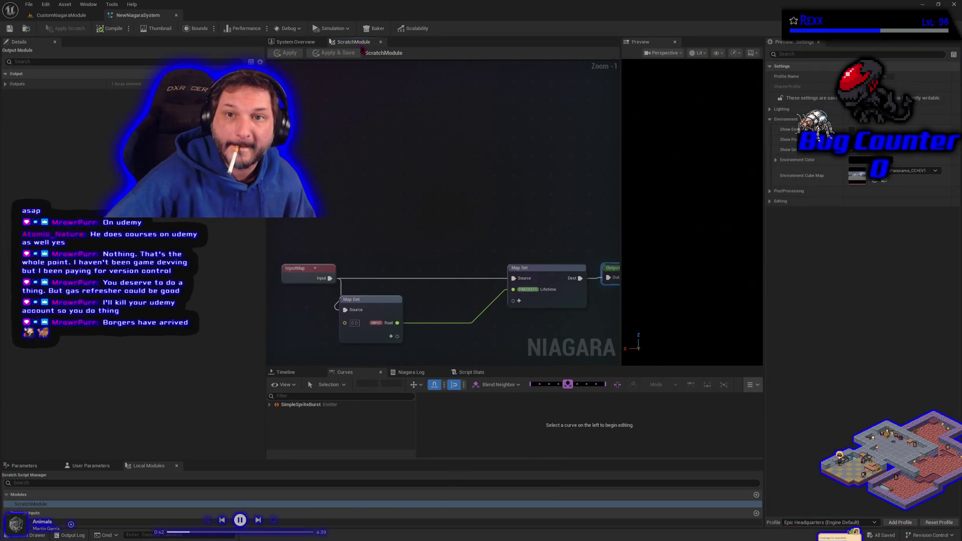
click(291, 43)
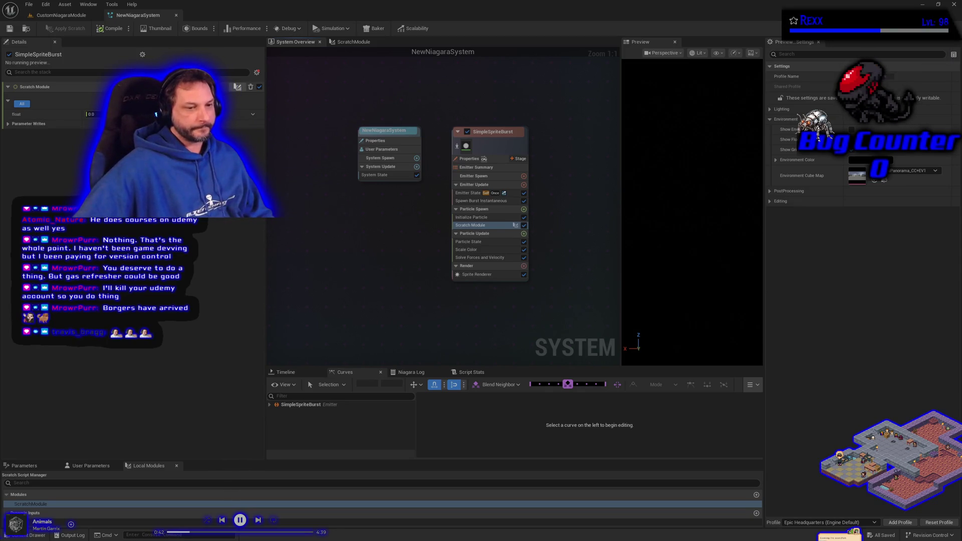
key(alt+Tab)
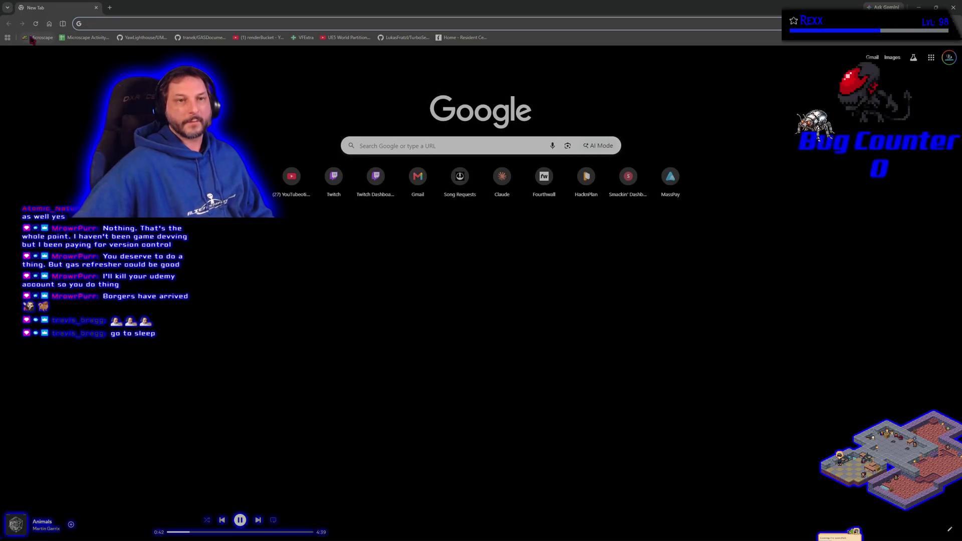
Load Microscape from its bookmark, pan the map up-left and view the Activity panel before switching away
click(36, 38)
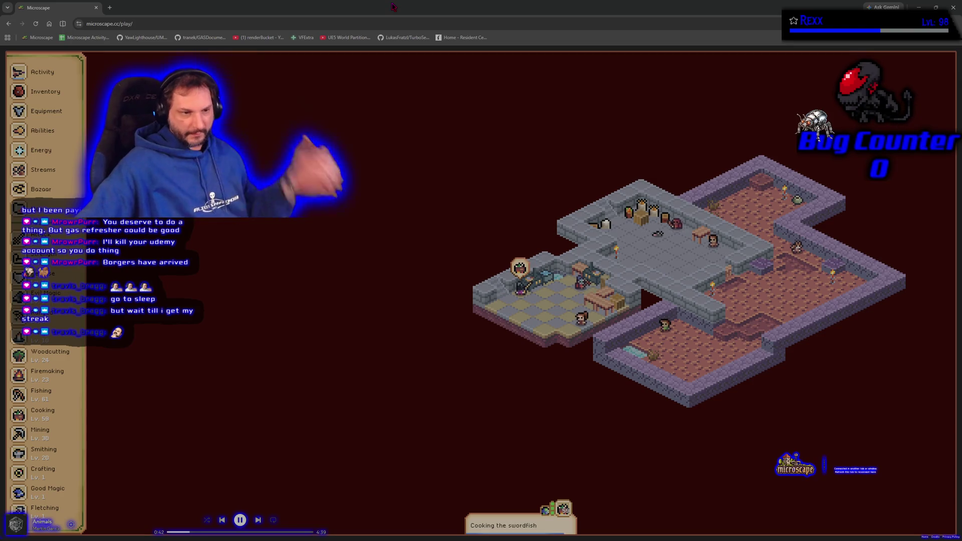
drag(530, 365, 469, 345)
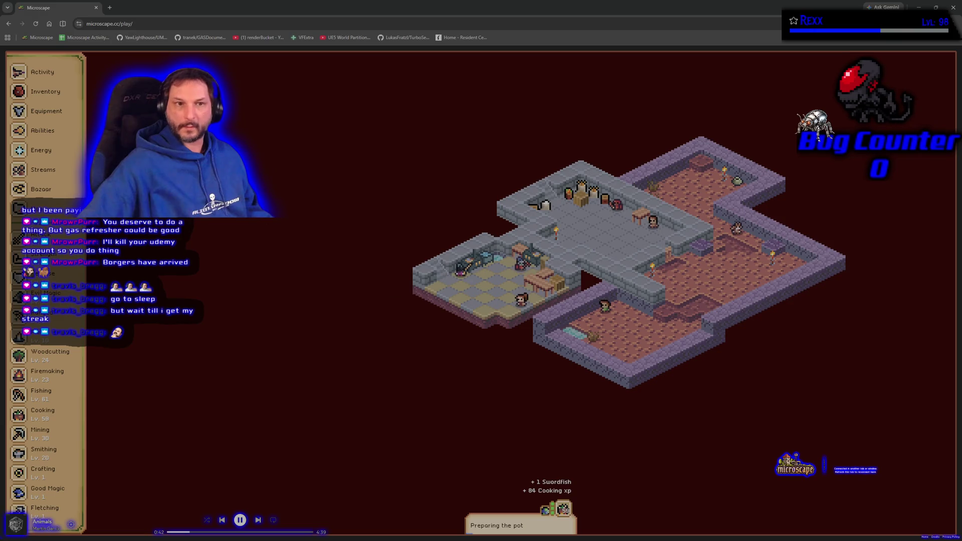
click(67, 80)
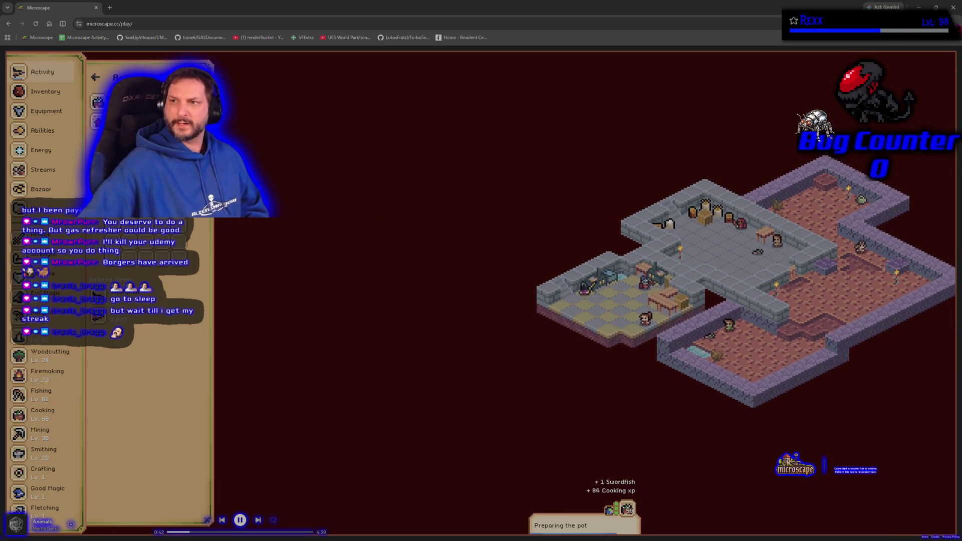
key(alt+Tab)
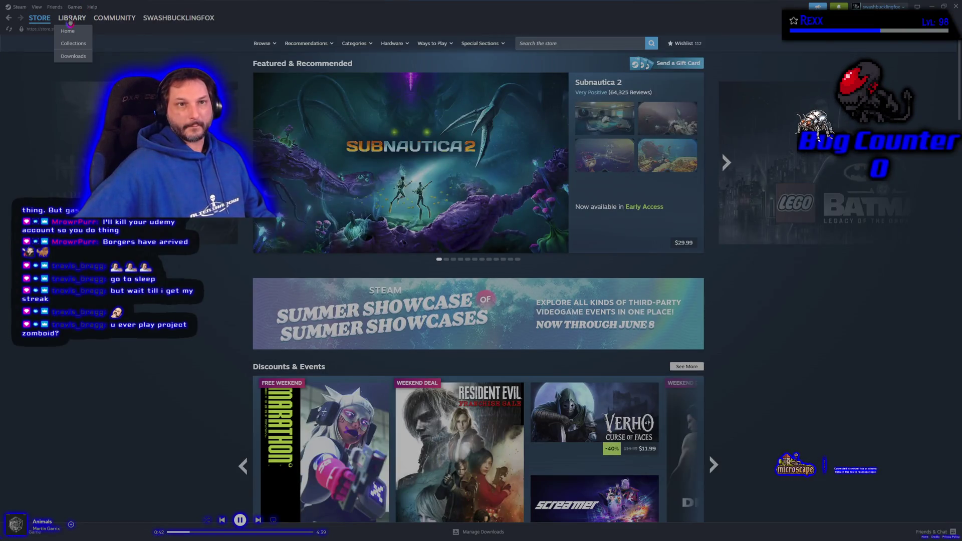
Show all games in the Steam Library and open the Project Zomboid page
click(71, 17)
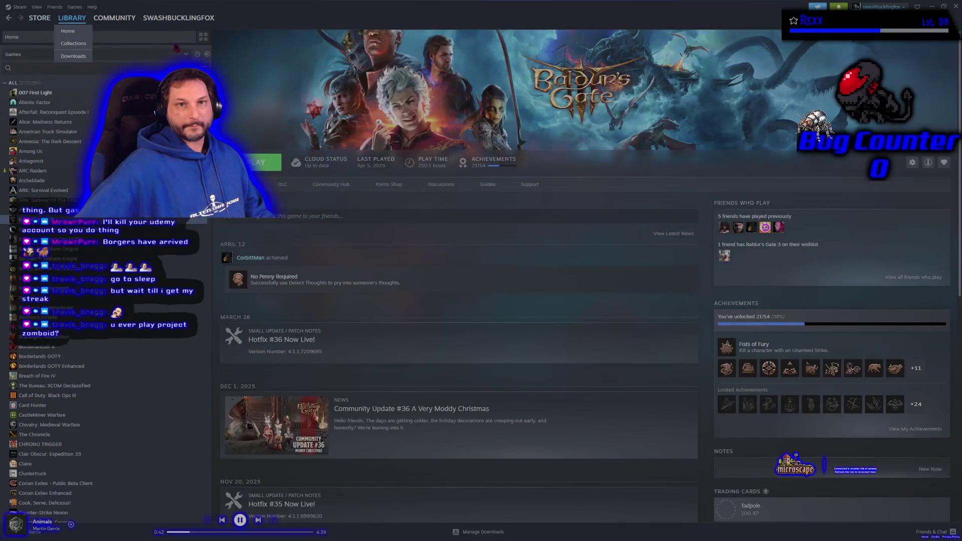
click(207, 53)
click(207, 53)
scroll(100, 250, down, 15)
scroll(109, 332, down, 15)
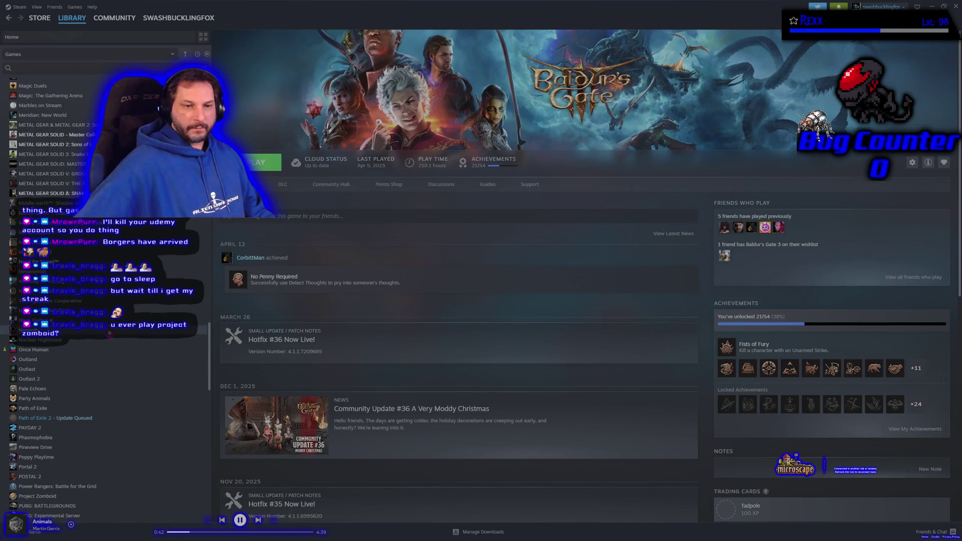
scroll(109, 332, down, 4)
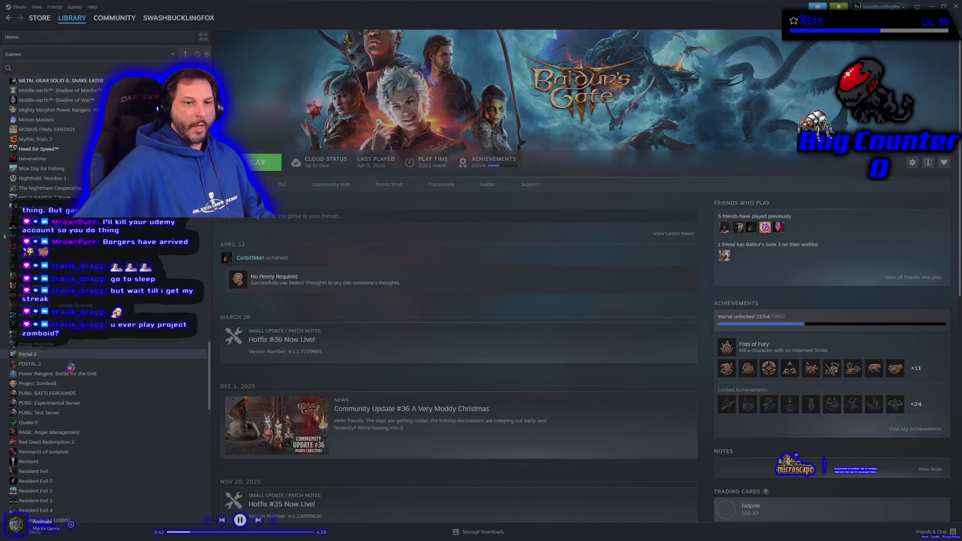
click(55, 385)
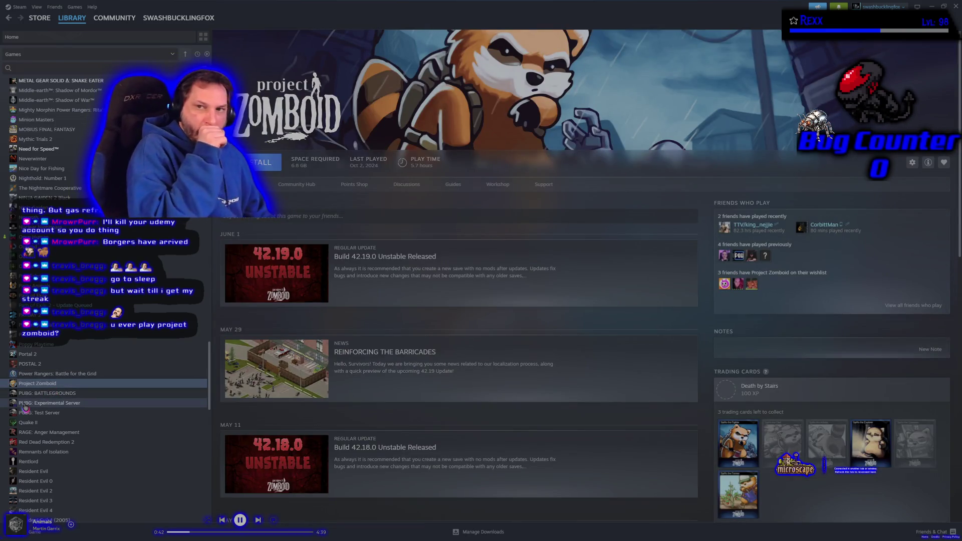
Expand Project Zomboid's comment box, look it over, then collapse it again
click(519, 211)
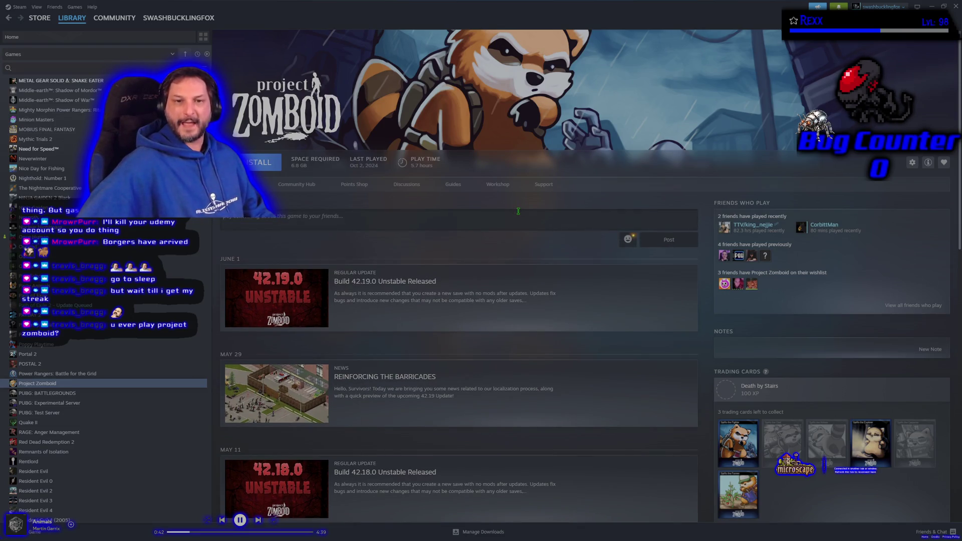
scroll(539, 297, down, 1)
scroll(539, 297, up, 1)
click(536, 248)
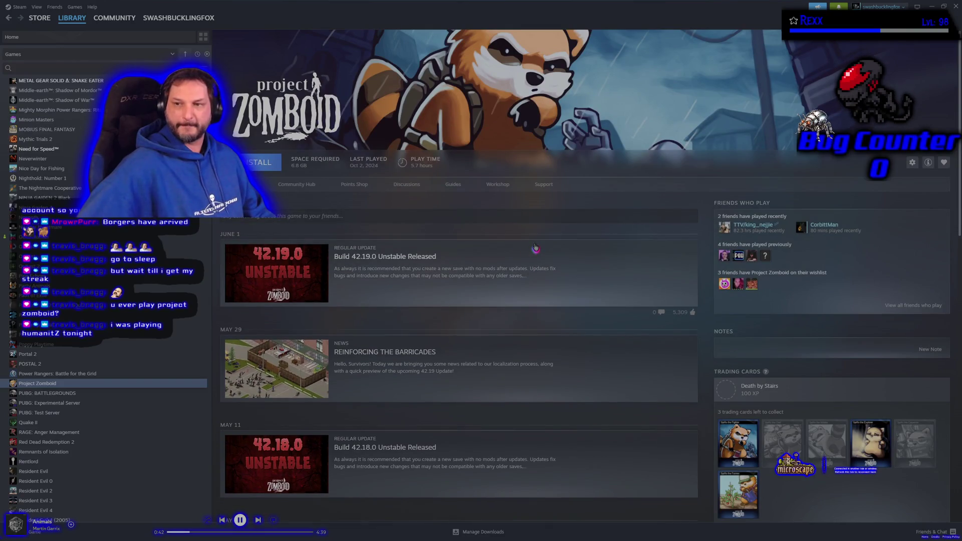
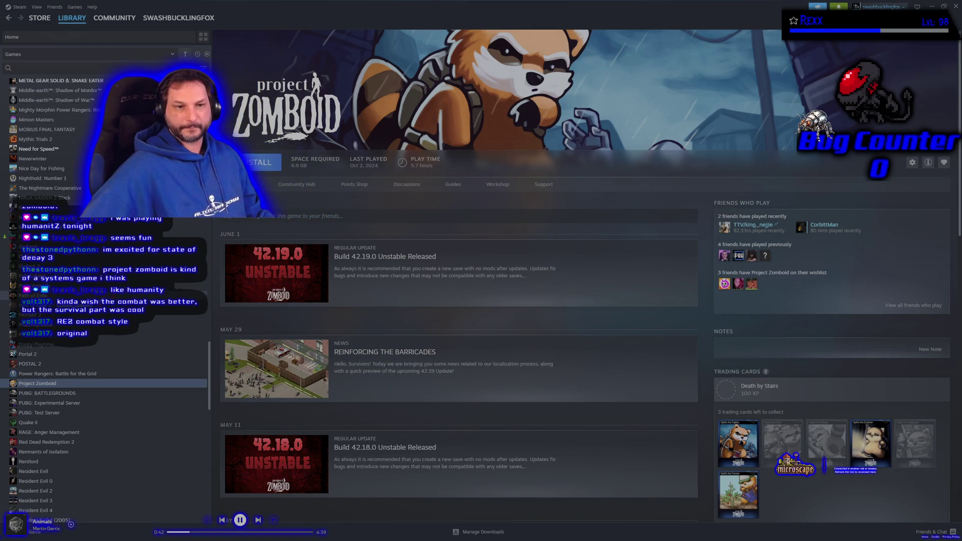
Start the Path of Exile 2 update from its Steam library page
click(35, 305)
click(253, 165)
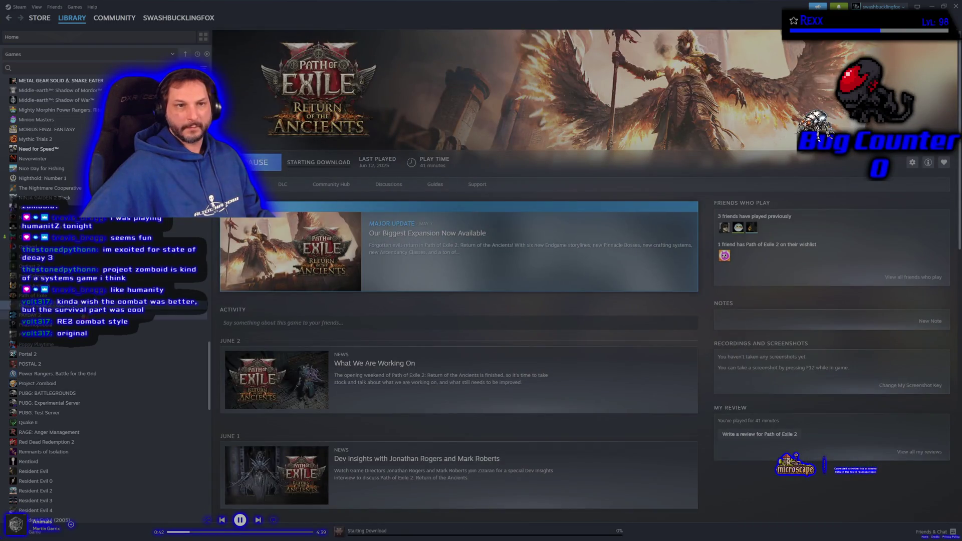
scroll(191, 165, up, 10)
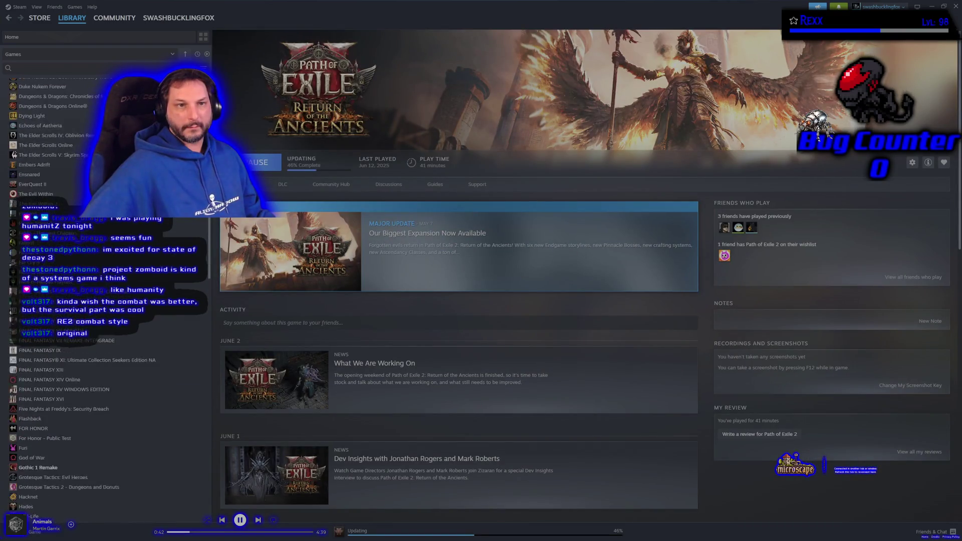
Filter the library to ready-to-play games, select 007 First Light, and close Steam
click(207, 54)
click(35, 92)
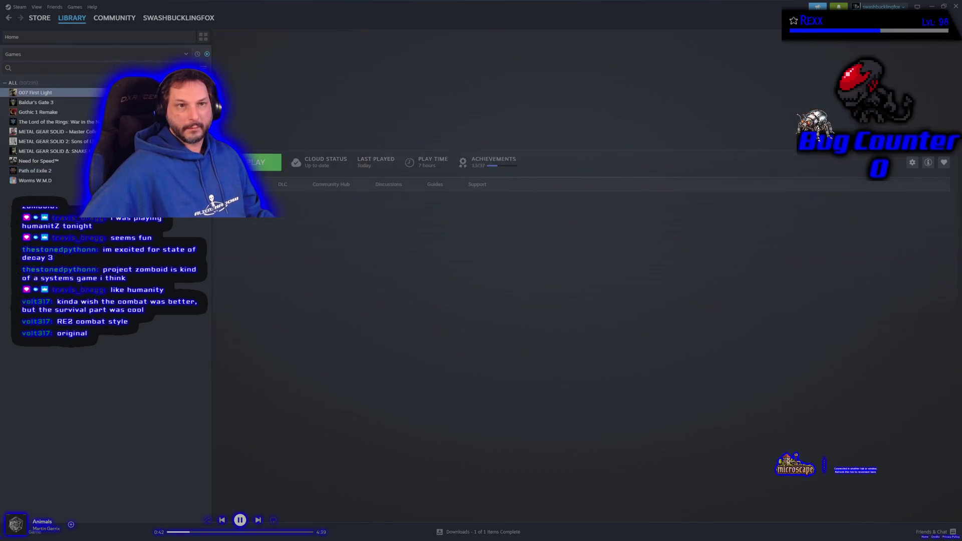
click(956, 7)
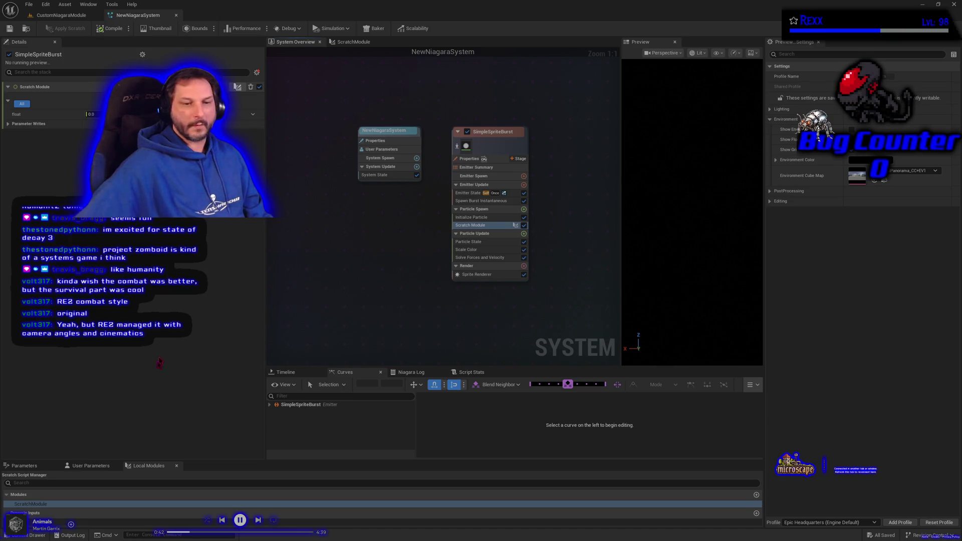
Rename ScratchModule in Local Modules to NMS_OverrideLifeTime, correcting typos, and save the system
click(43, 505)
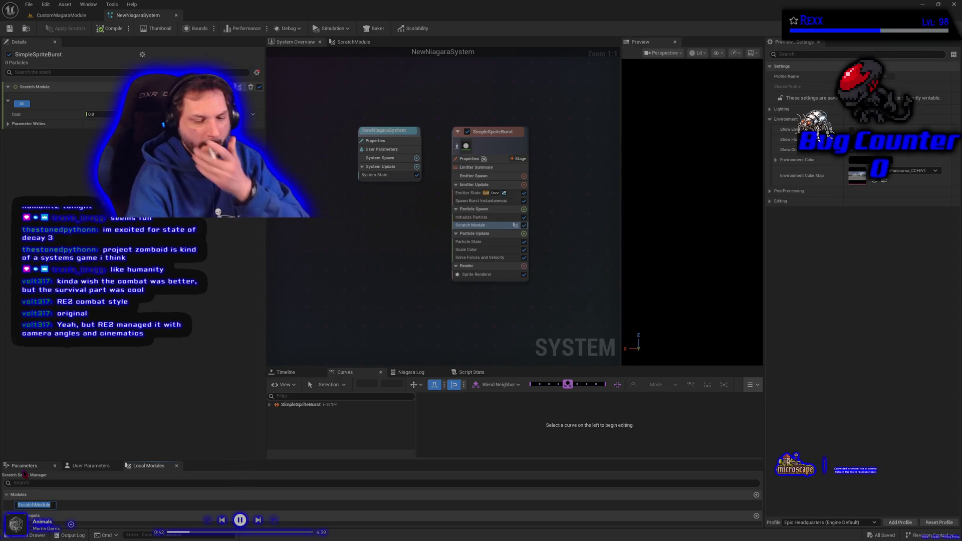
text(NMS_)
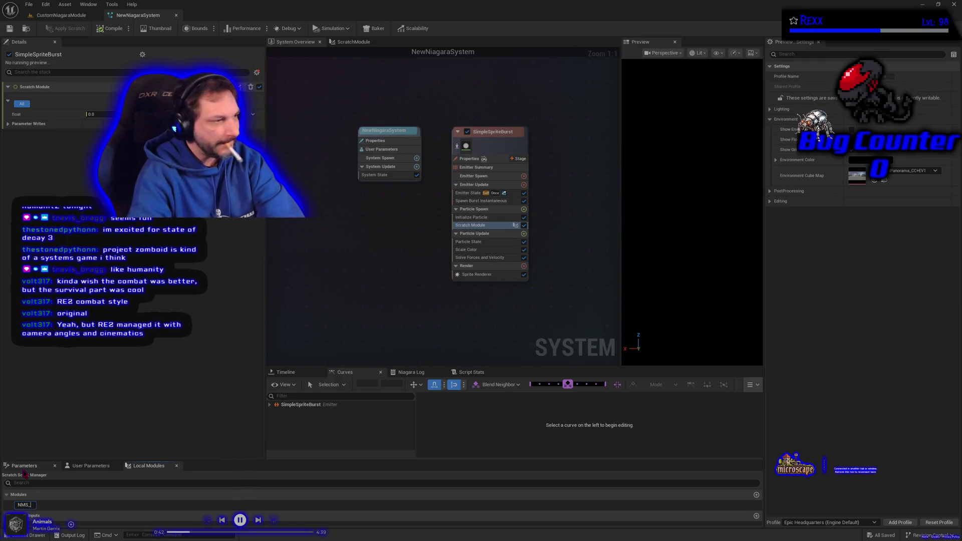
text(Ovedrfride)
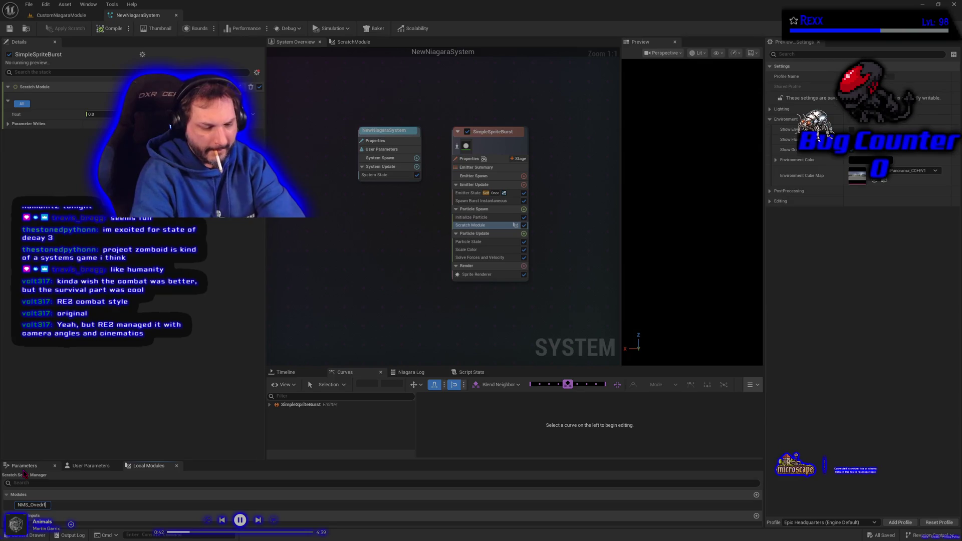
key(BackSpace)
key(BackSpace)
key(BackSpace)
text(rriod)
key(BackSpace)
key(BackSpace)
text(de)
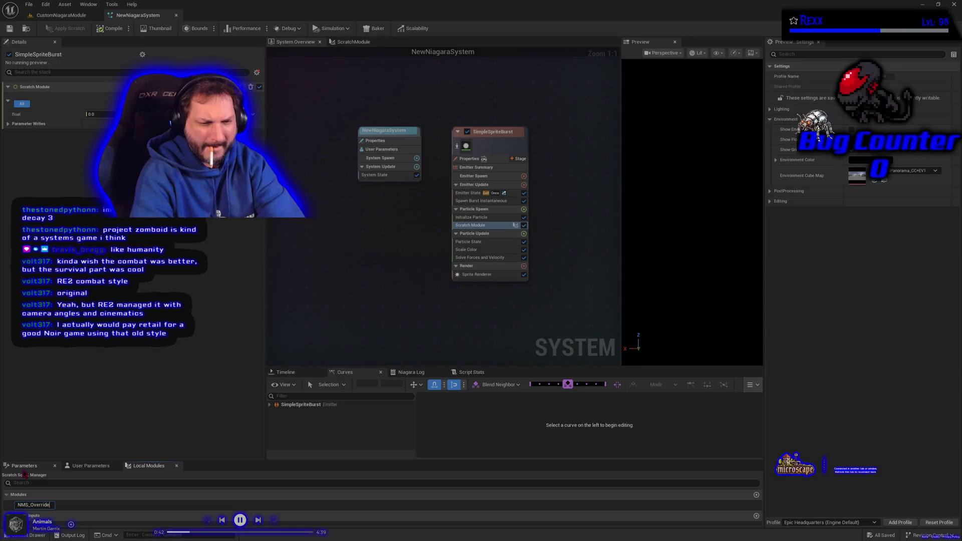
text(LifeTime)
key(Return)
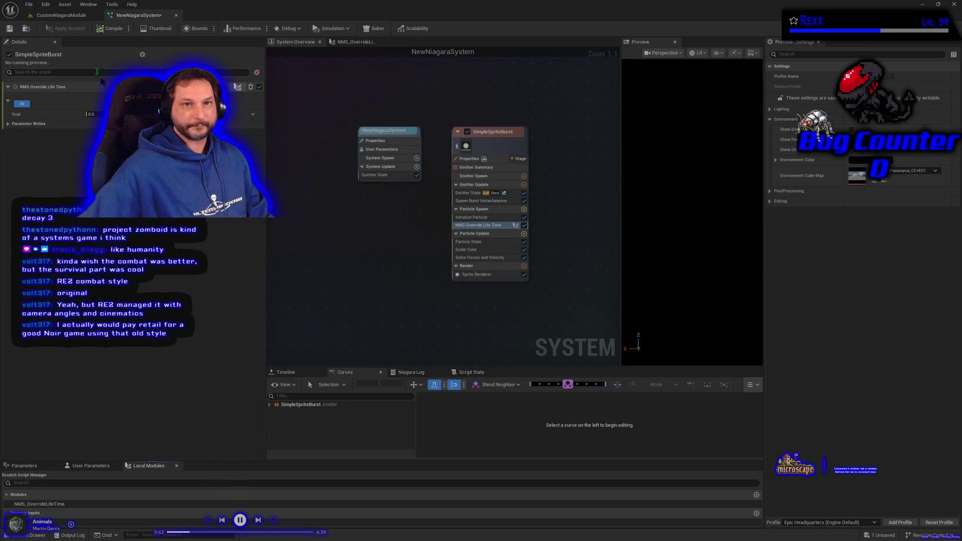
click(10, 28)
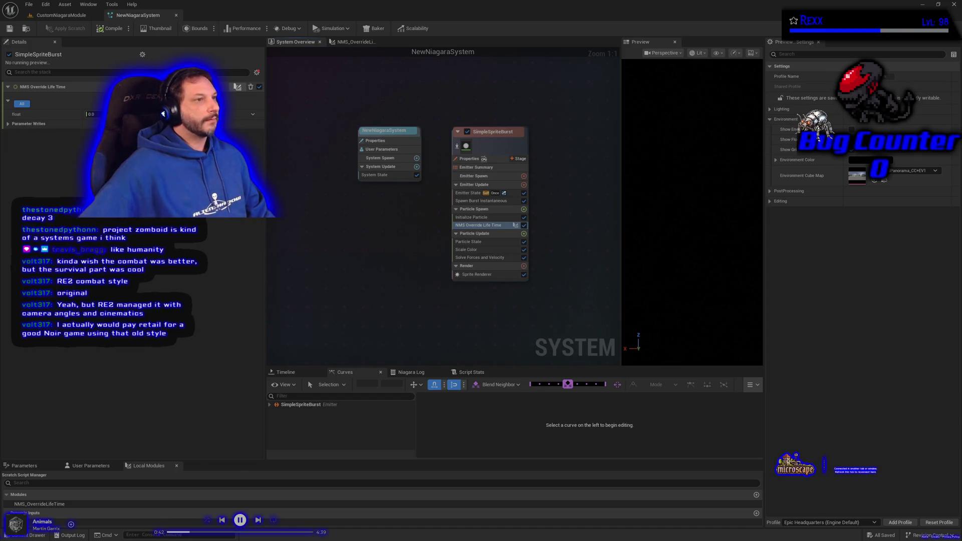
Alt-Tab from the Niagara editor to the Chrome window
key(alt+Tab)
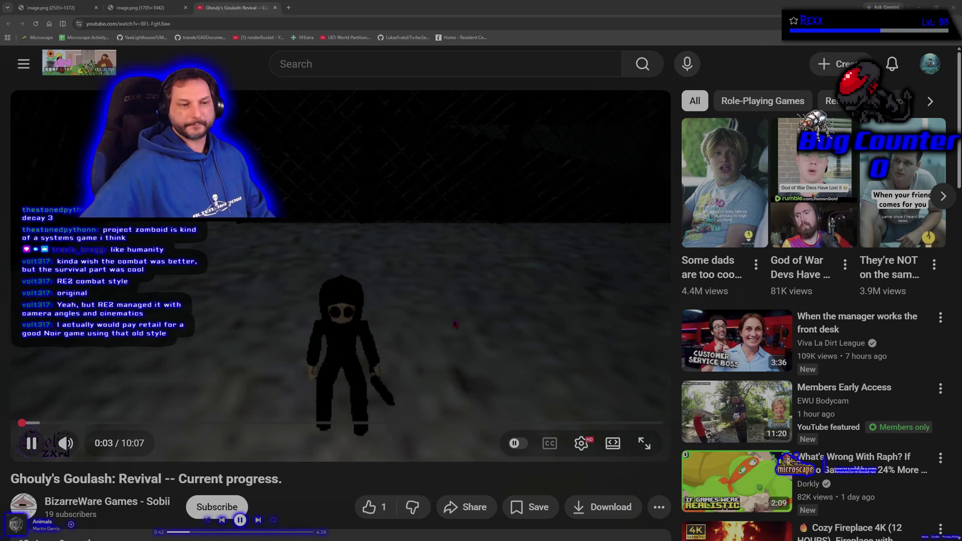
Pause and resume the Ghouly's Goulash: Revival video, then subscribe to the channel and like it
click(425, 284)
click(425, 284)
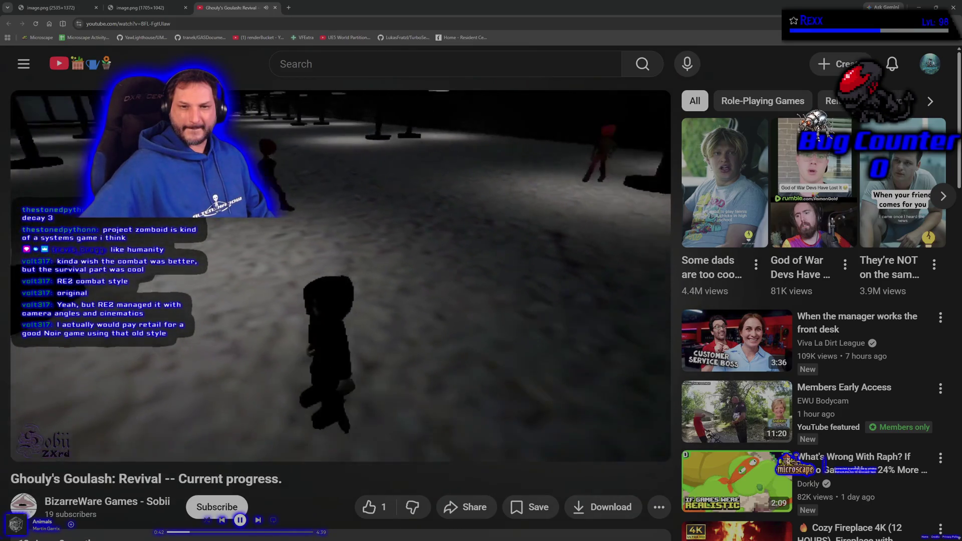
mouse_move(524, 220)
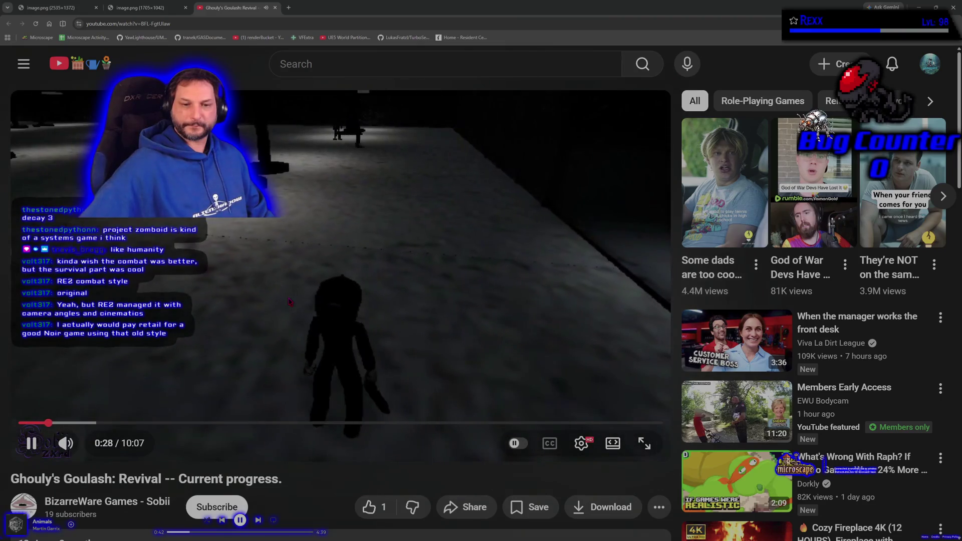
click(236, 510)
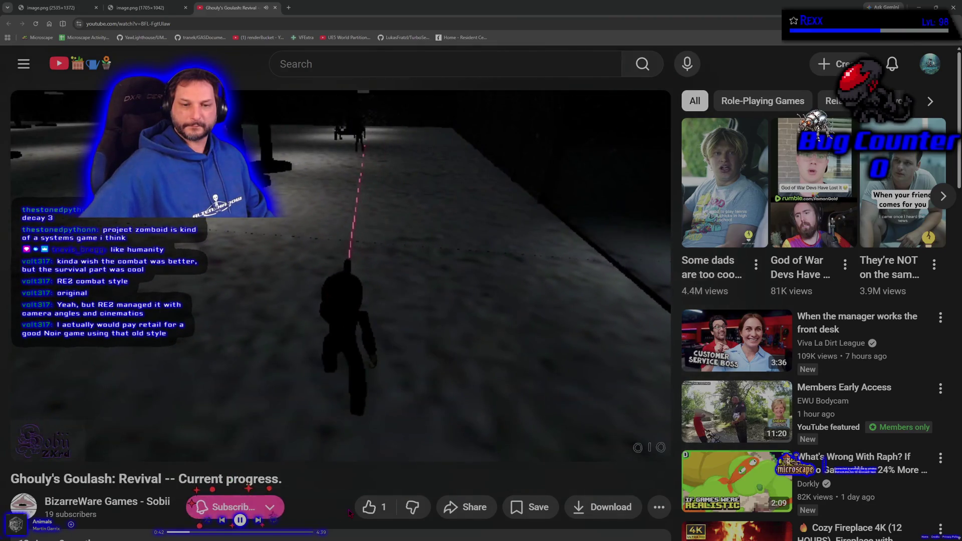
click(370, 508)
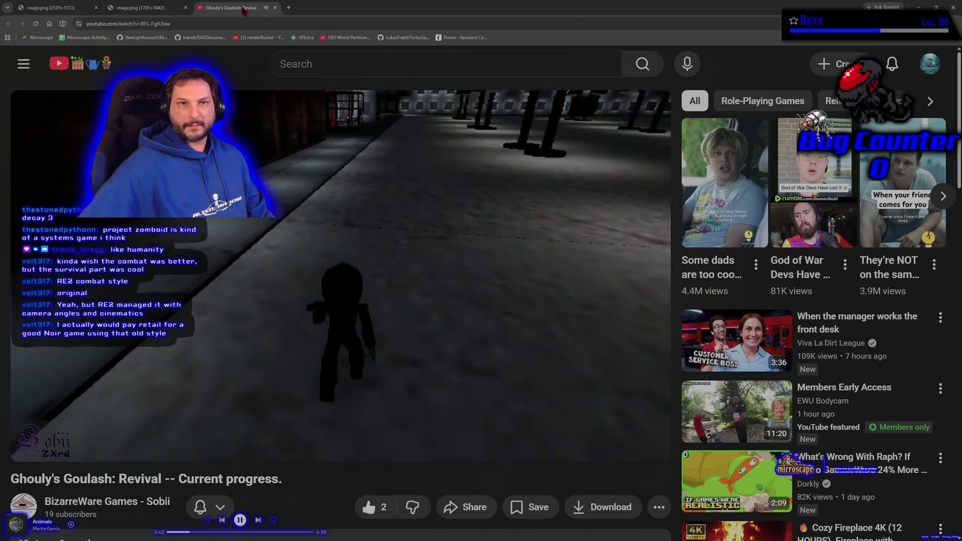
Close the YouTube tab and Alt-Tab back to the Niagara editor
middle_click(246, 9)
click(138, 12)
key(alt+Tab)
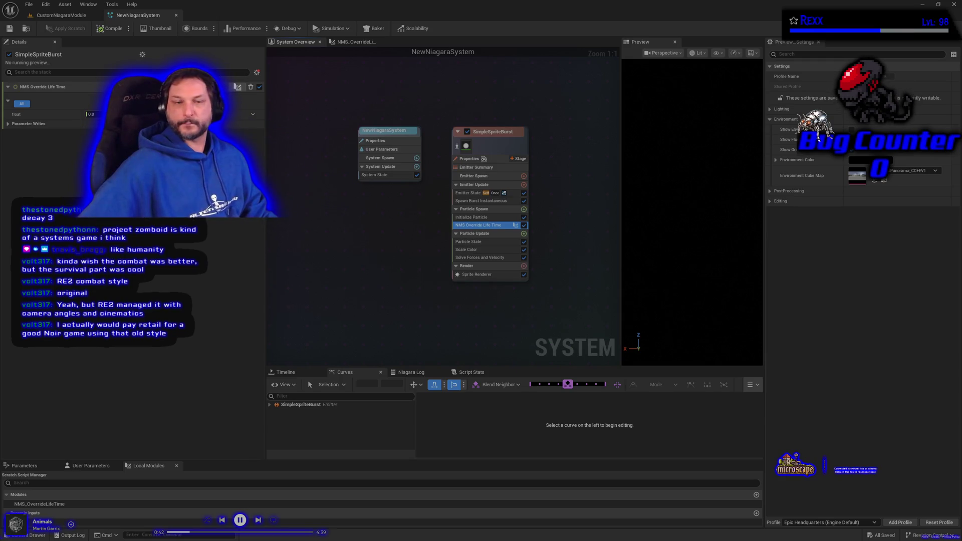
Select the module's Float input, then show the NMS_OverrideLifeTime graph with Map Get and Map Set
click(18, 118)
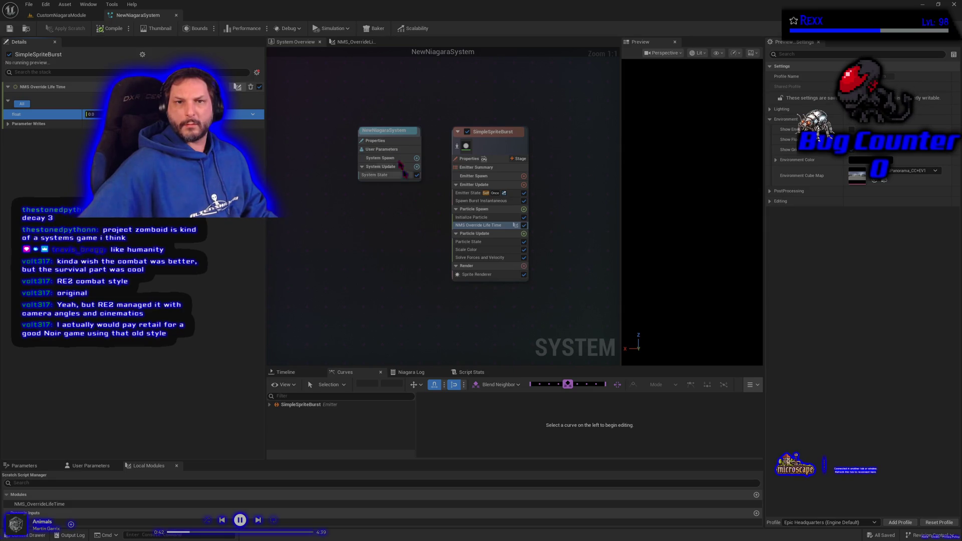
click(353, 41)
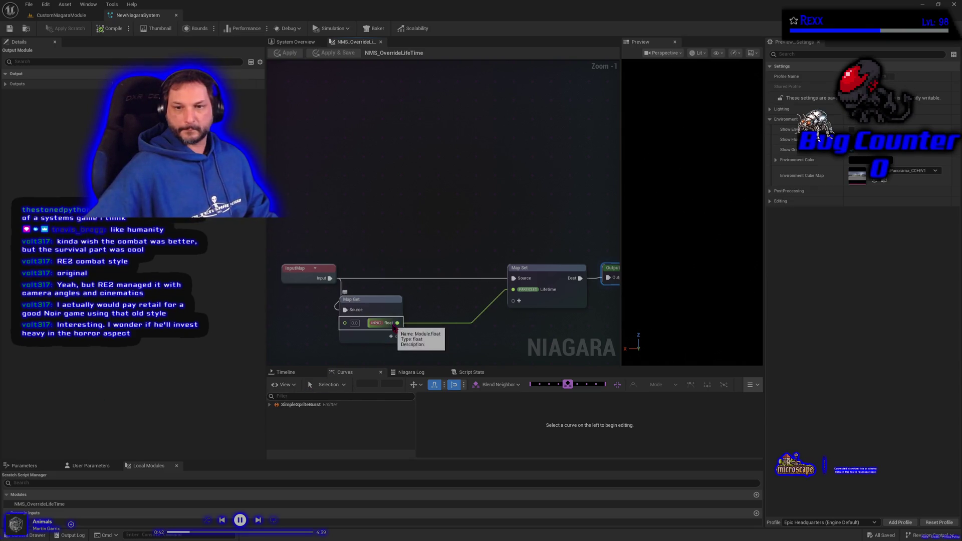
Rename the Map Get float pin feeding Map Set's Lifetime to NewLifeTime
right_click(396, 324)
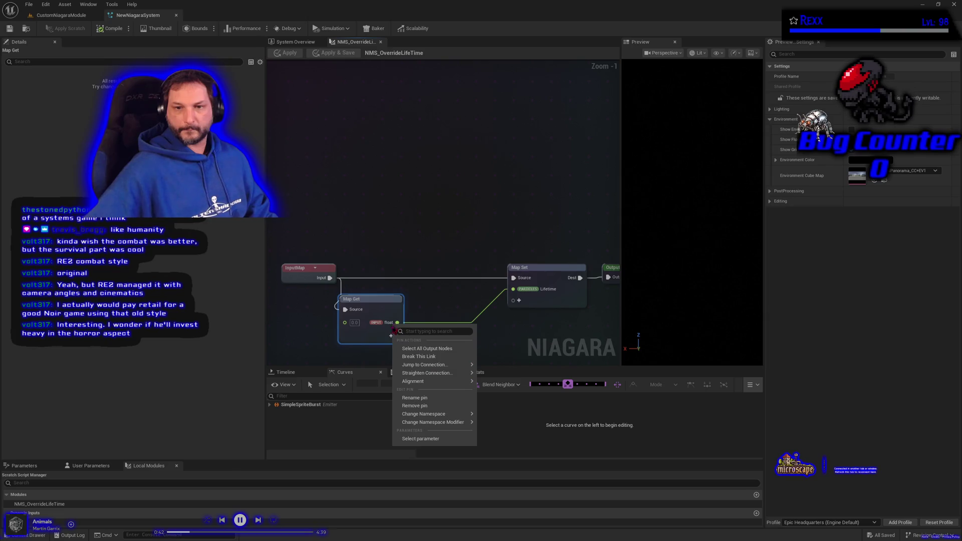
key(Escape)
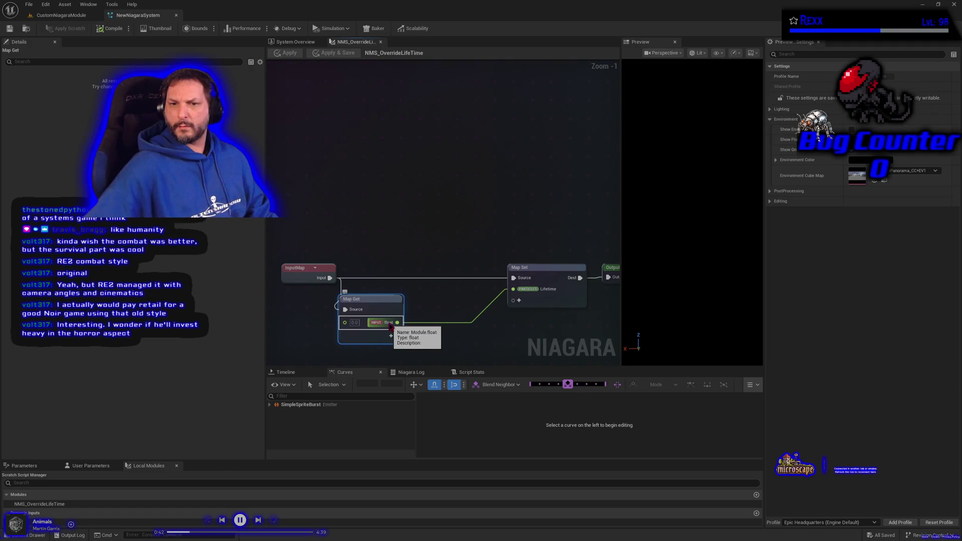
right_click(392, 325)
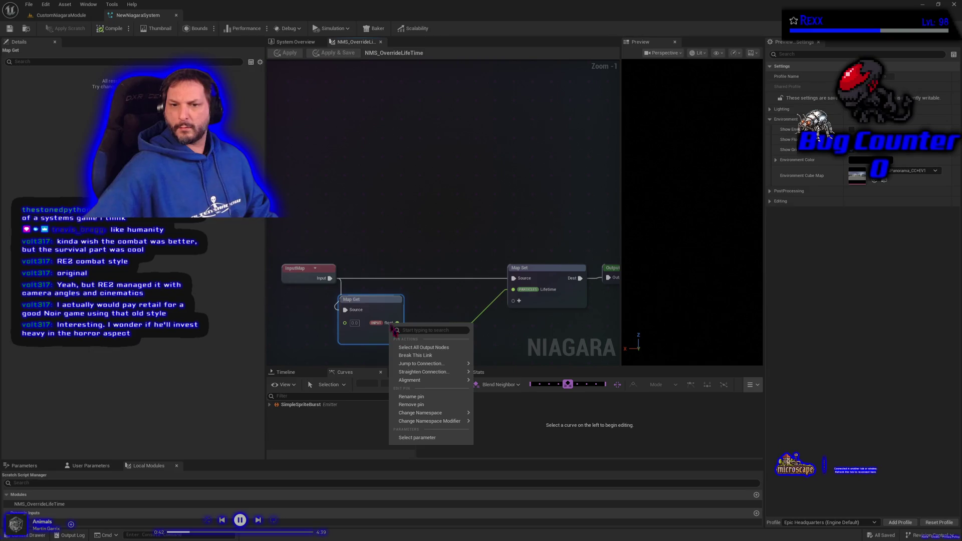
click(411, 397)
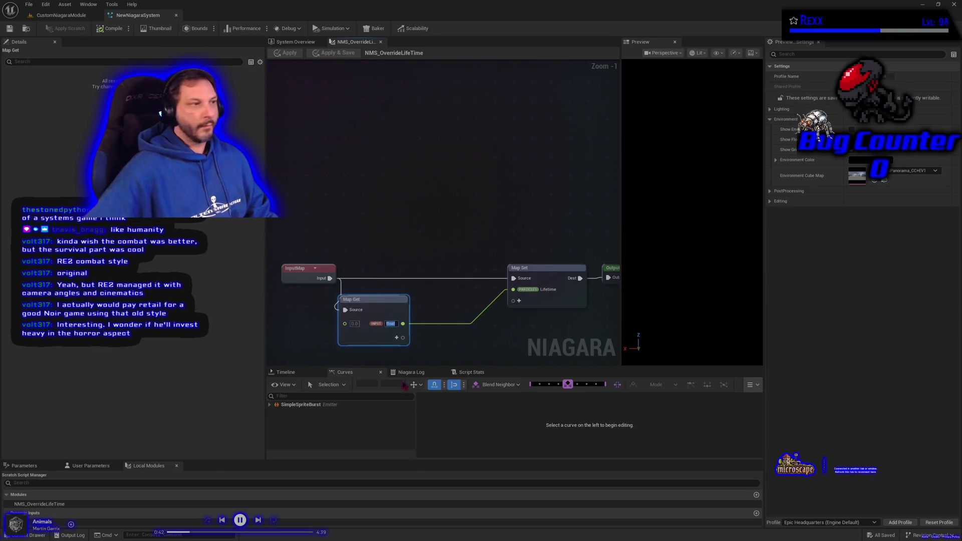
text(NewLifeTime)
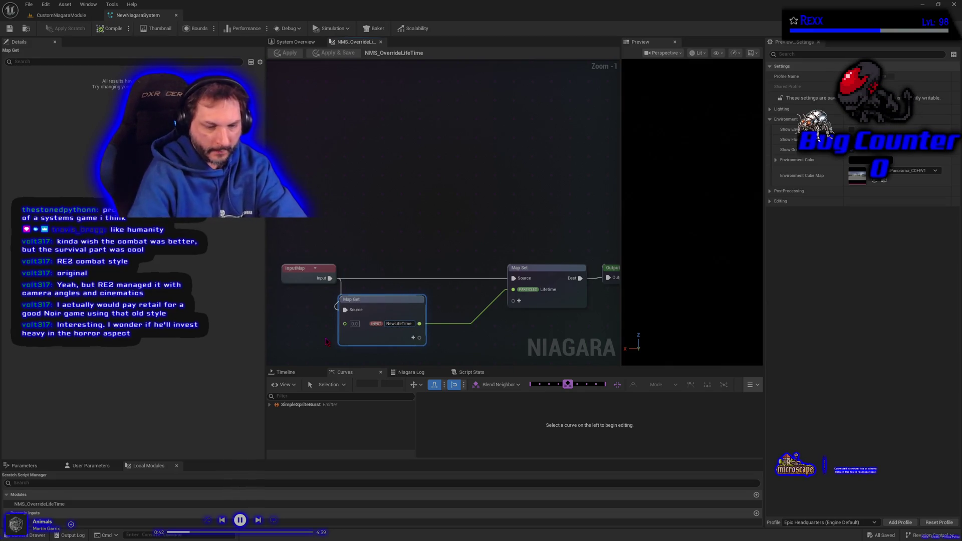
key(Return)
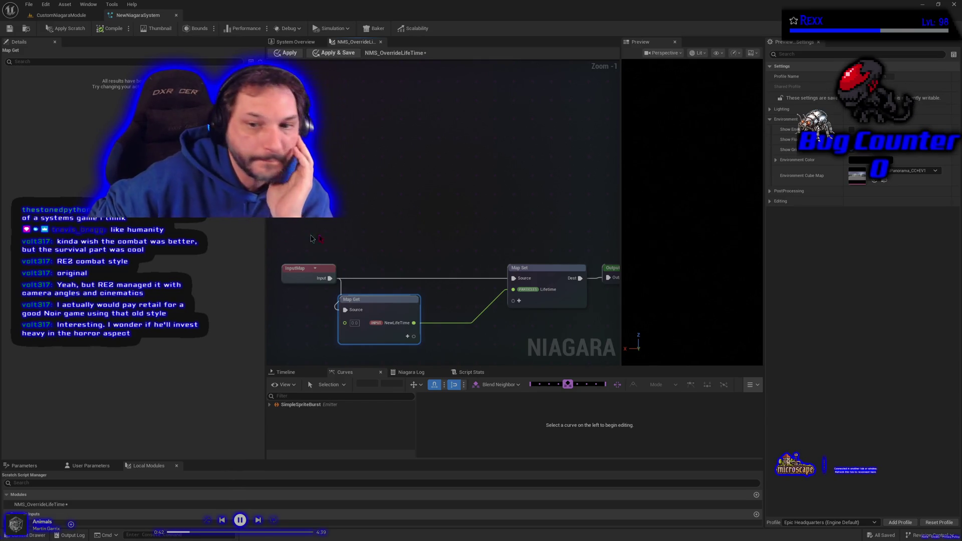
In System Overview, set the NMS Override Life Time Float input to 1.0 and save
click(284, 44)
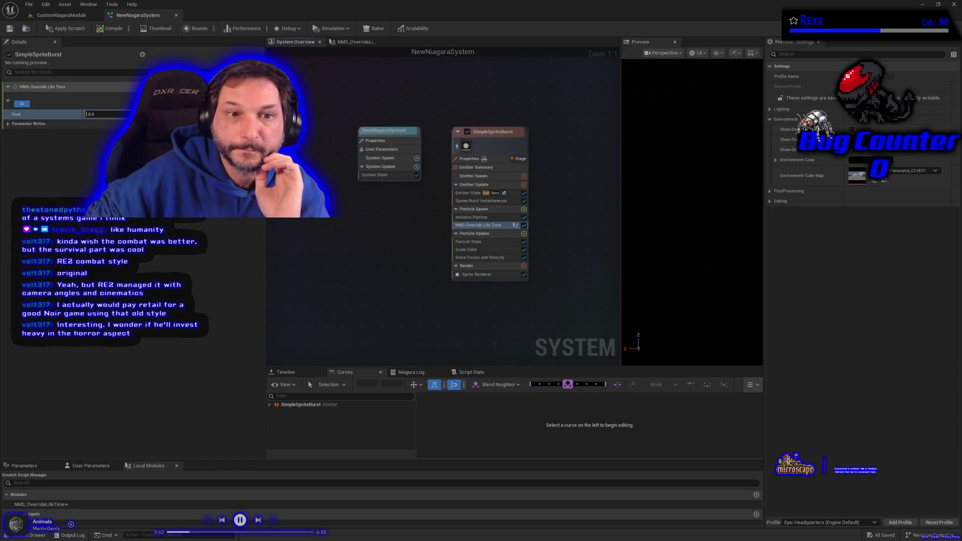
click(118, 114)
text(1)
key(Return)
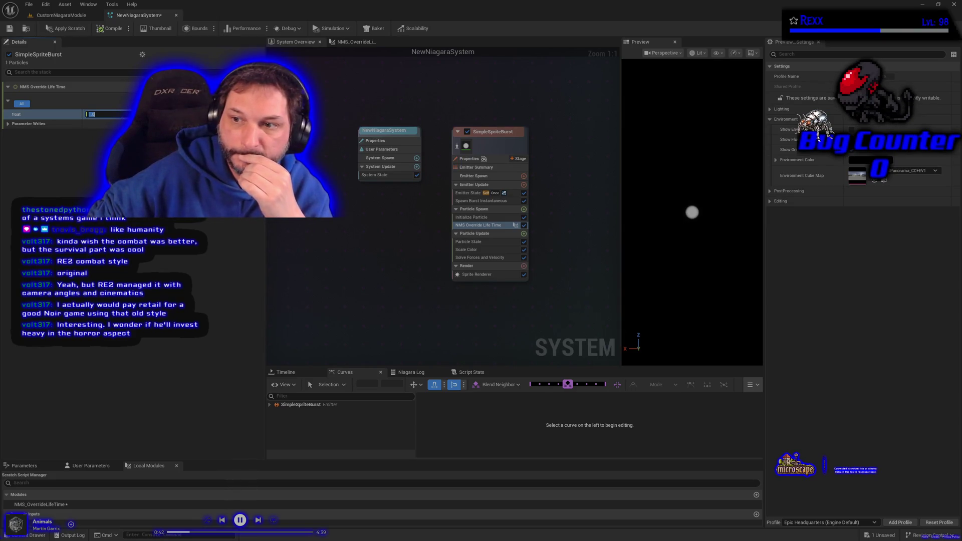
click(9, 28)
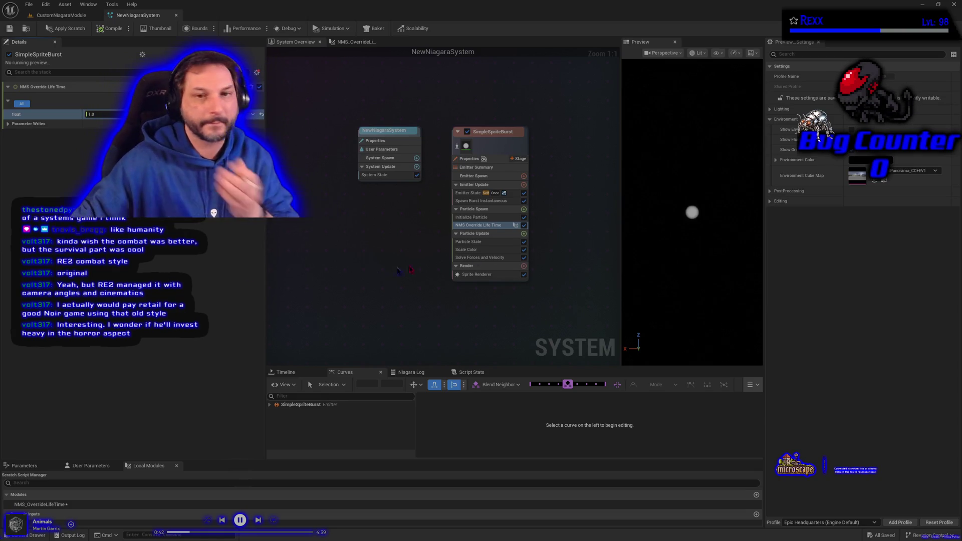
Add a module to Particle Spawn via an 'nms' search, then create a new scratch pad module graph
click(528, 214)
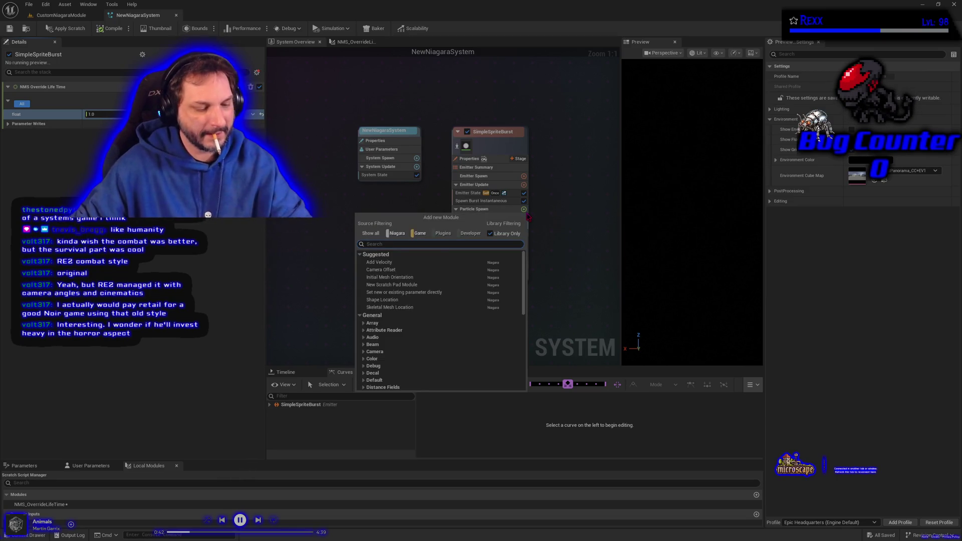
text(nms)
click(408, 264)
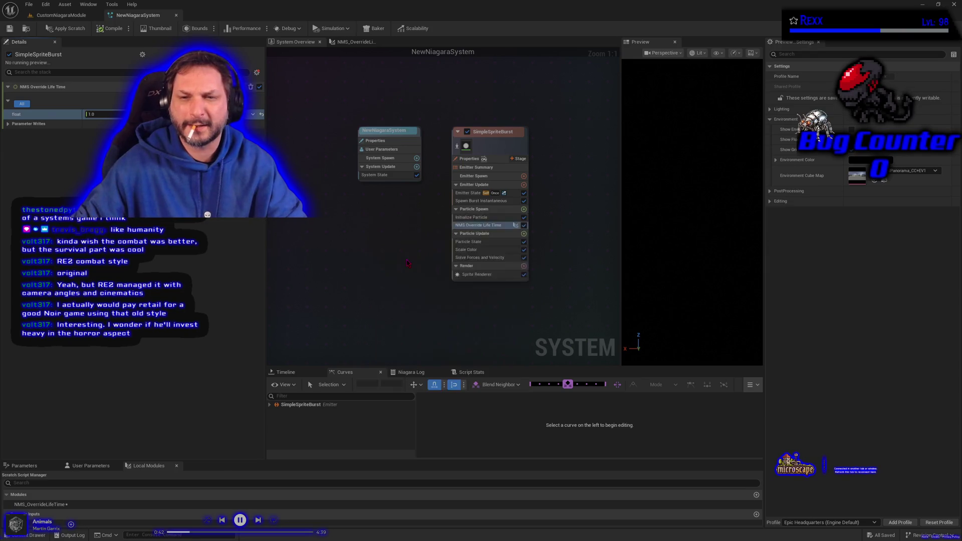
click(757, 495)
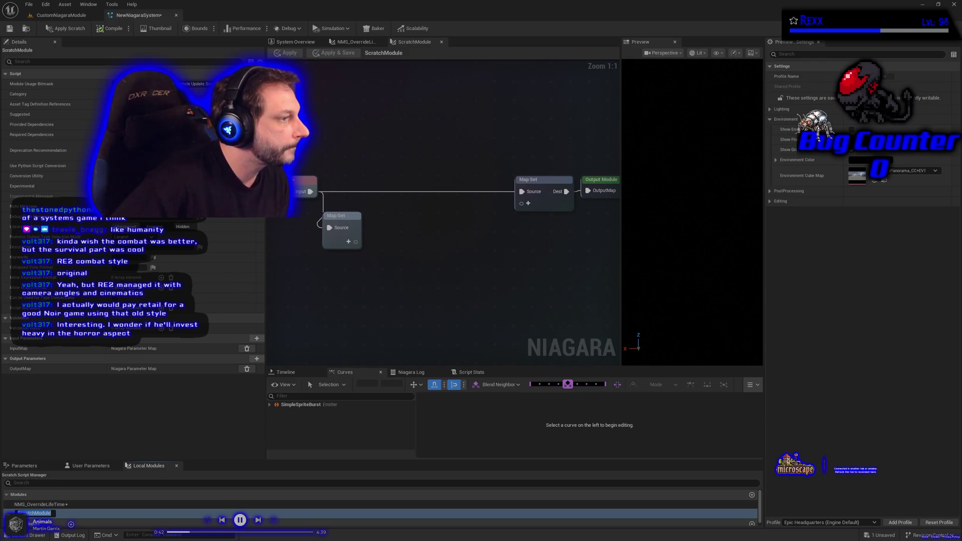
Add a Vector input named VelocityAxis to the Map Get node
click(349, 242)
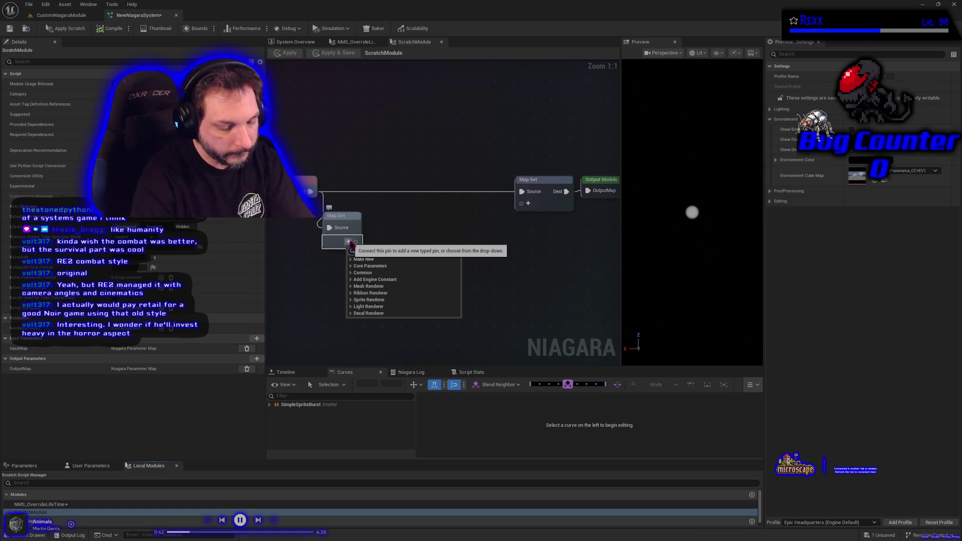
text(vector)
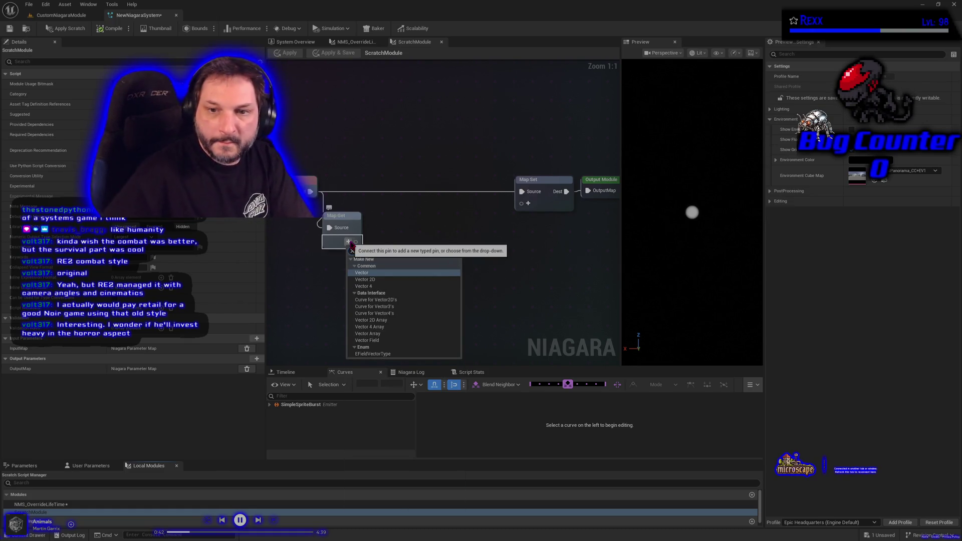
click(376, 273)
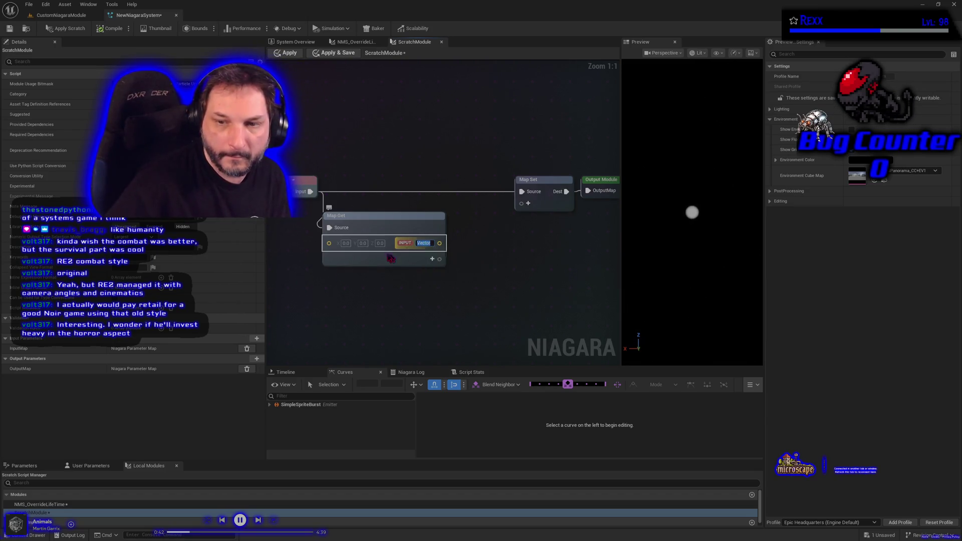
text(Veloci)
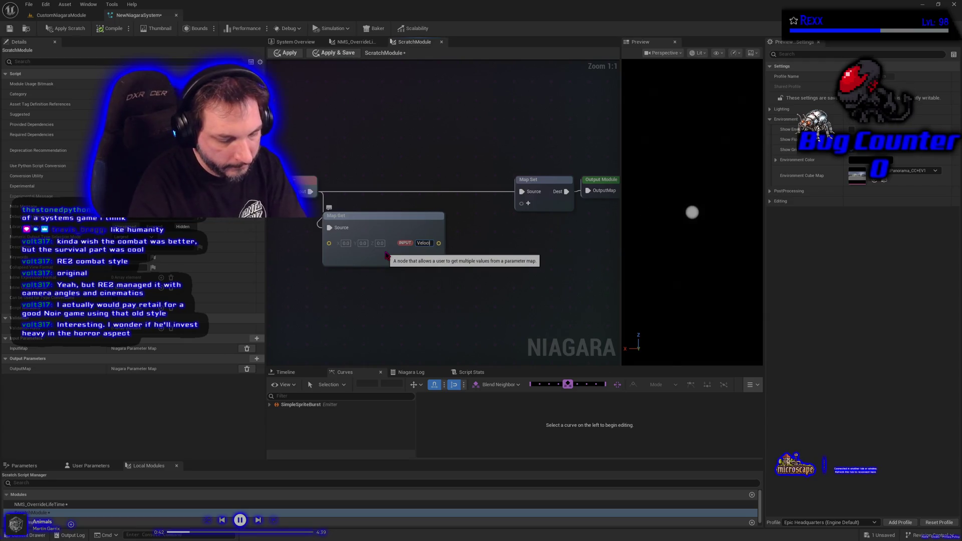
text(tyAxis)
key(Return)
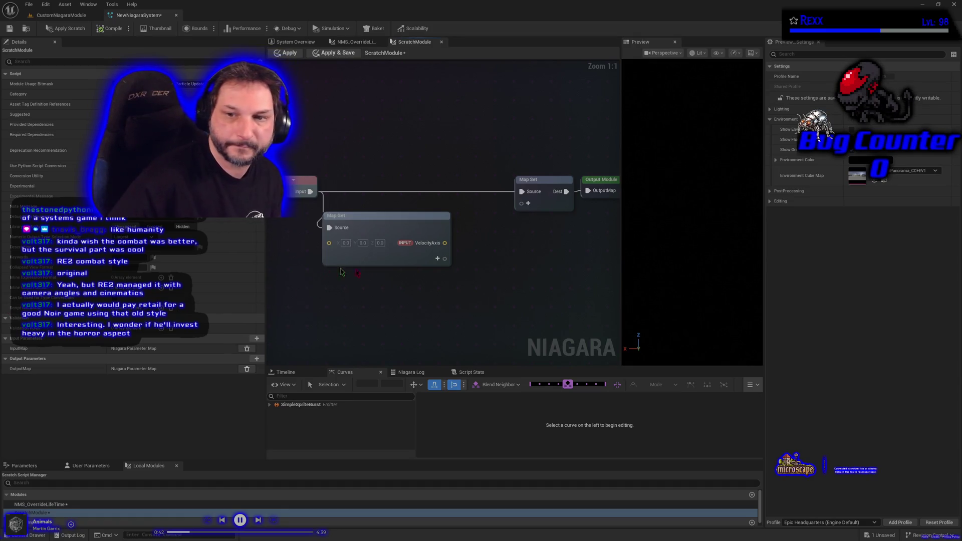
Add a float input named VelocitySpeedScale to the Map Get node
click(437, 259)
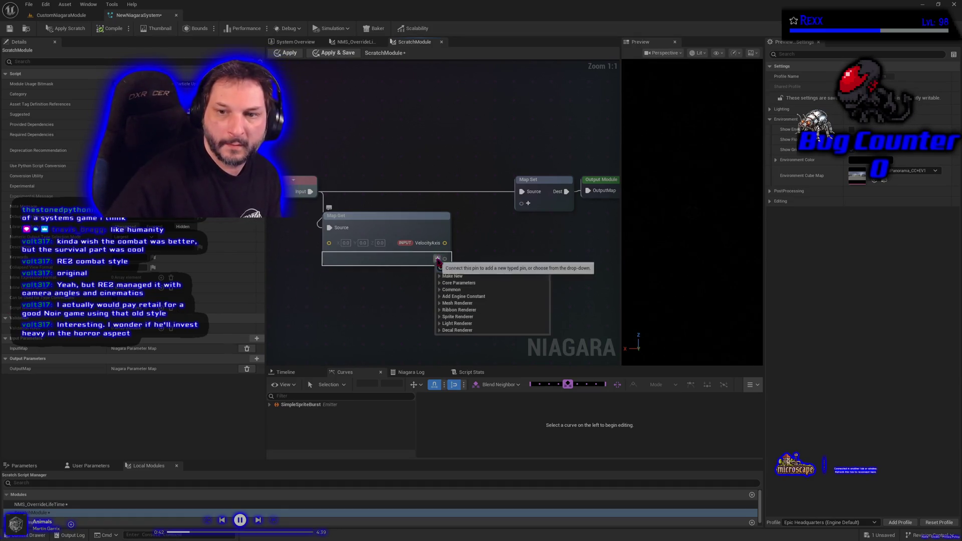
text(float)
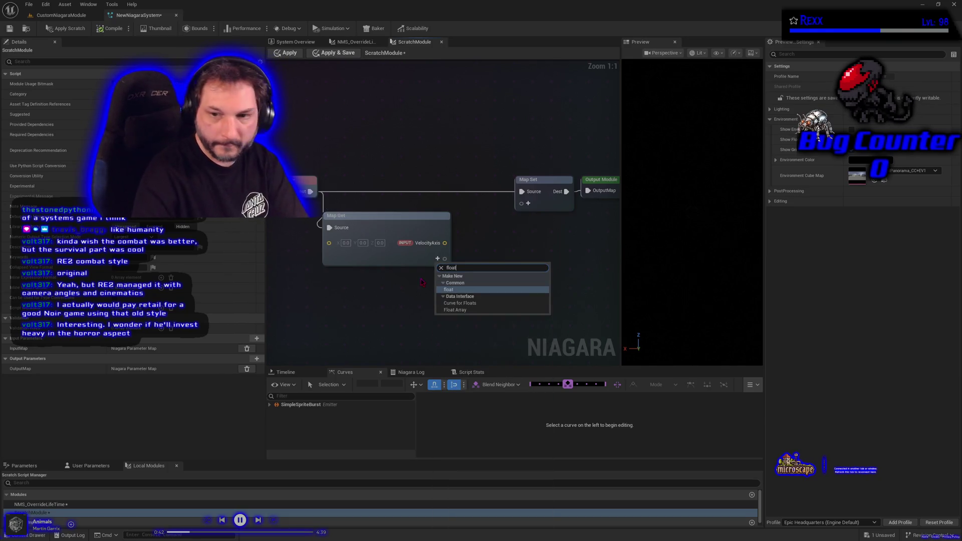
key(Return)
text(Ve)
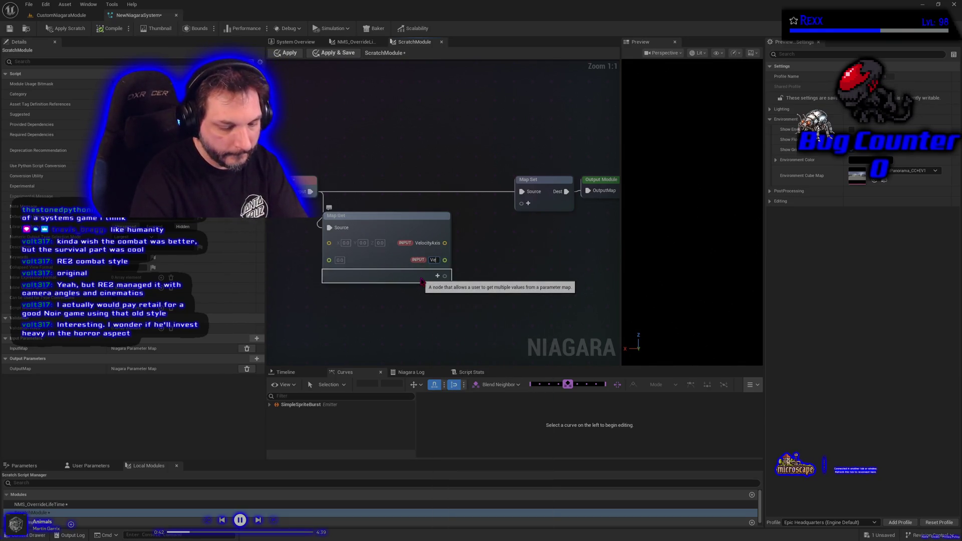
text(locitySpeed)
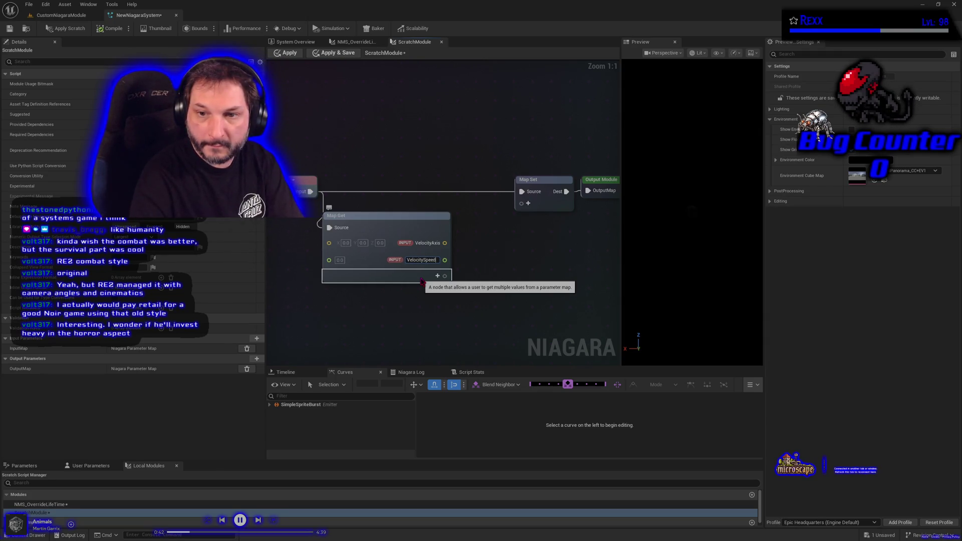
text(Scale)
key(Return)
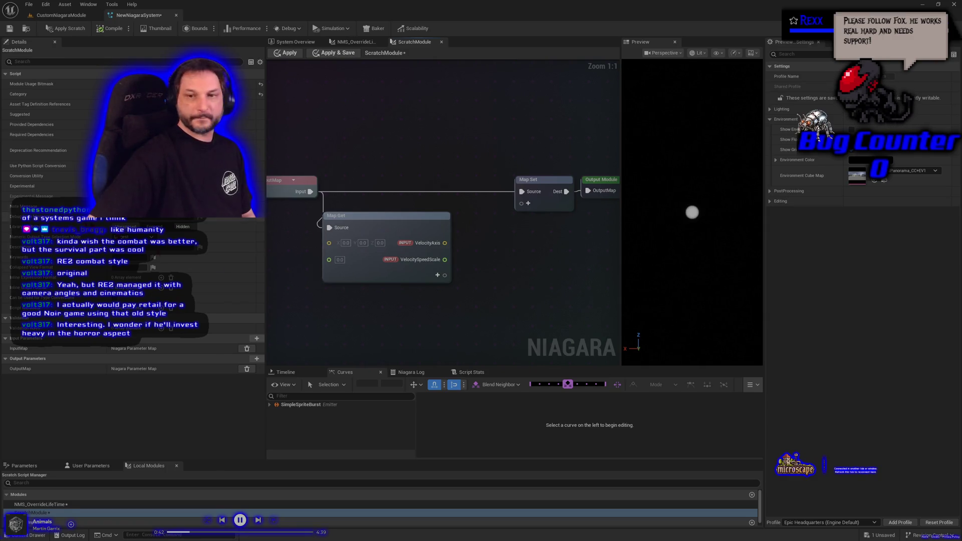
Multiply VelocityAxis by VelocitySpeedScale with a new Multiply node
drag(445, 243, 465, 258)
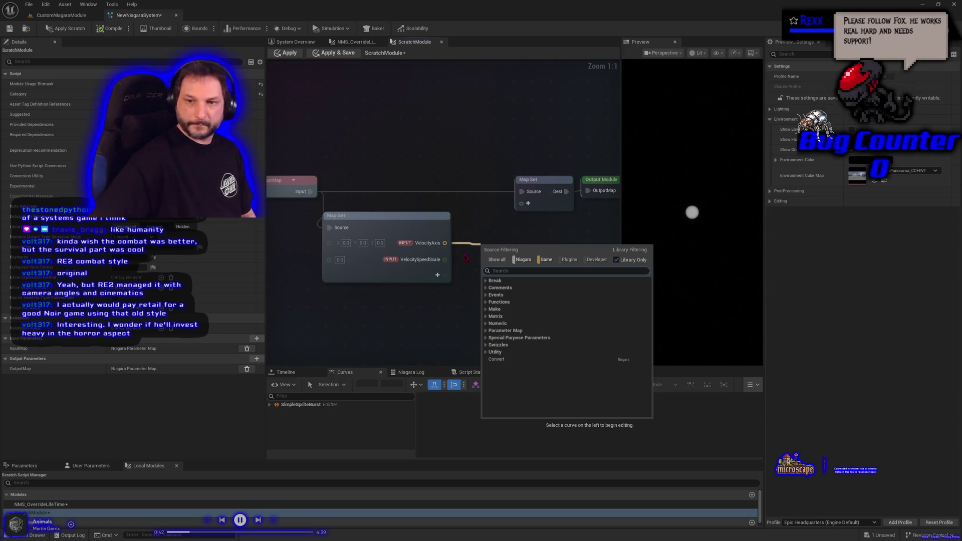
text(*)
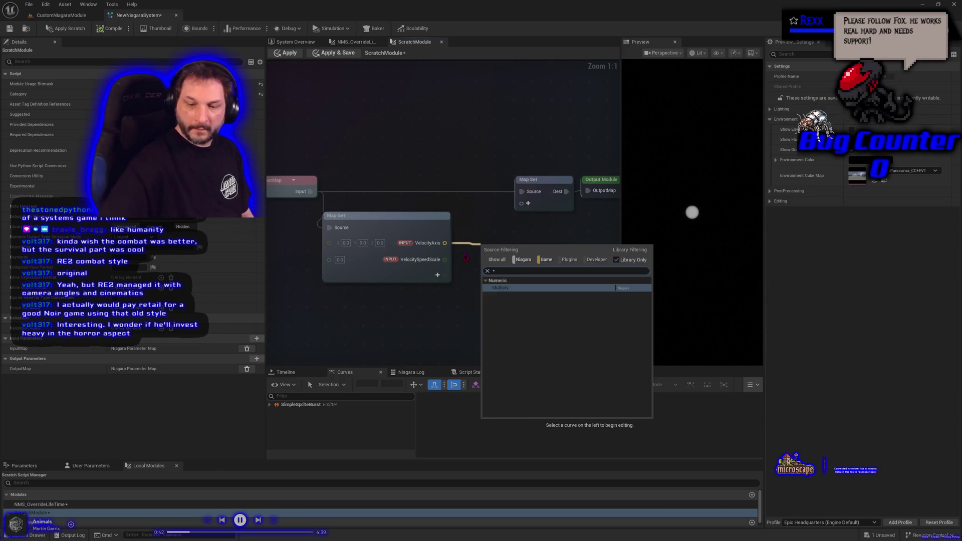
key(Return)
drag(445, 260, 519, 249)
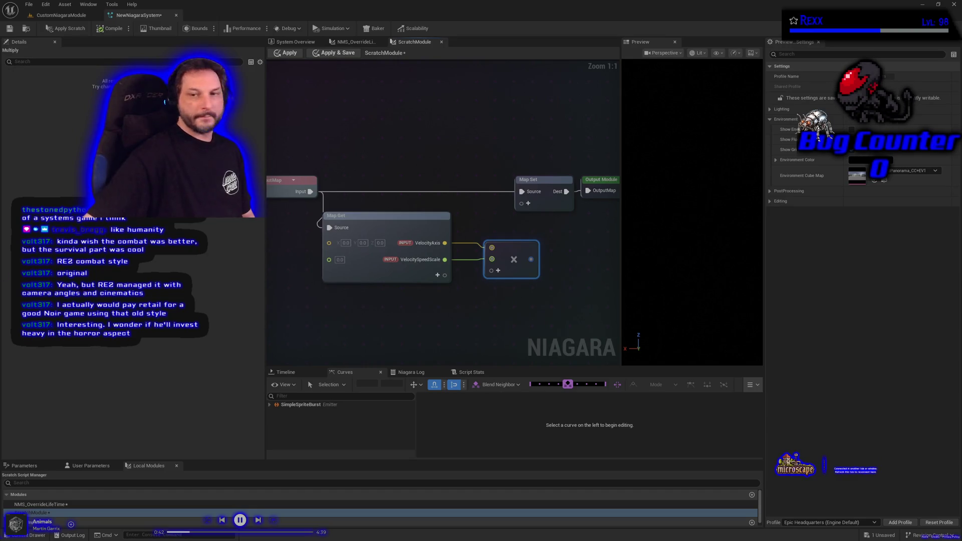
Add a Particles Velocity pin to Map Set and wire the Multiply result into it
drag(533, 290, 451, 321)
mouse_move(557, 250)
mouse_down()
mouse_move(476, 214)
mouse_move(530, 214)
mouse_up()
click(500, 235)
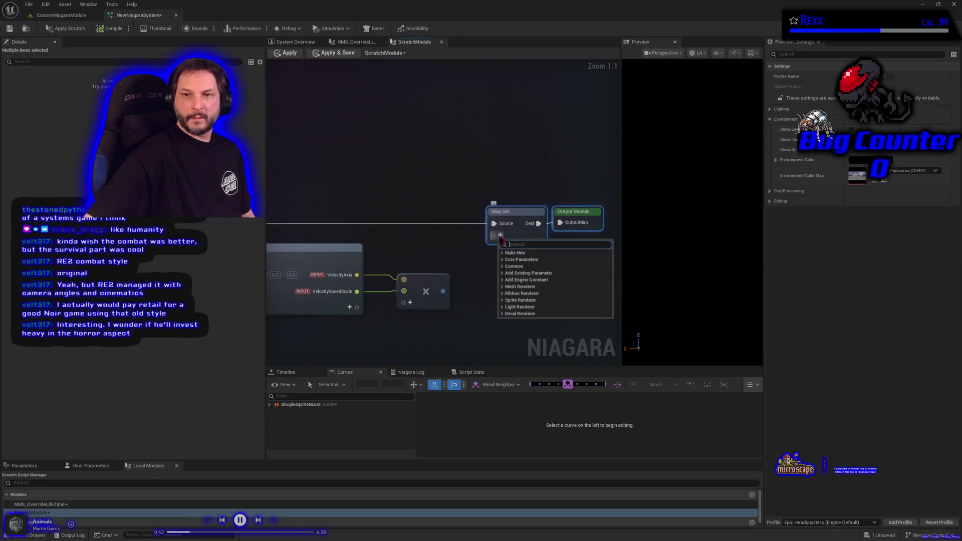
text(vel)
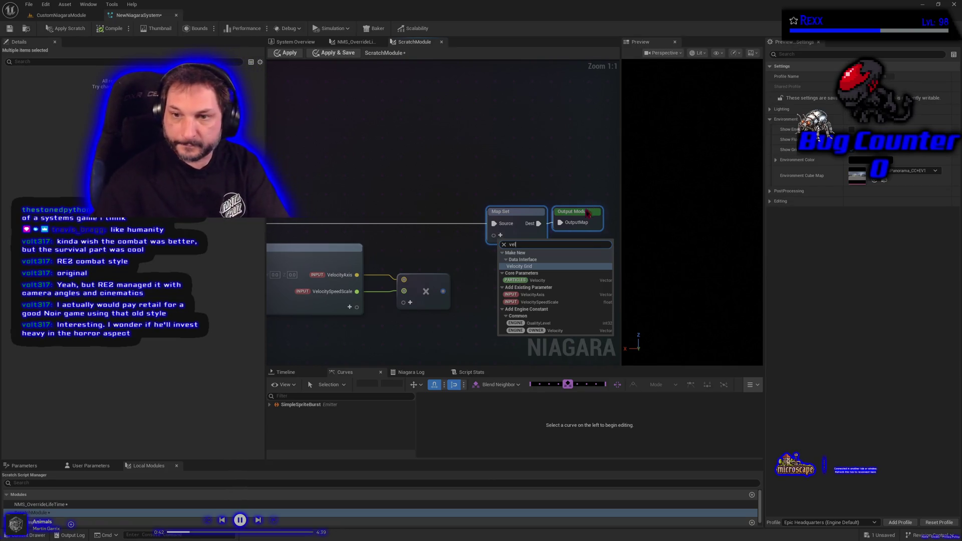
click(555, 283)
mouse_move(574, 222)
mouse_down()
mouse_move(594, 223)
mouse_move(535, 216)
mouse_move(603, 204)
mouse_up()
click(562, 200)
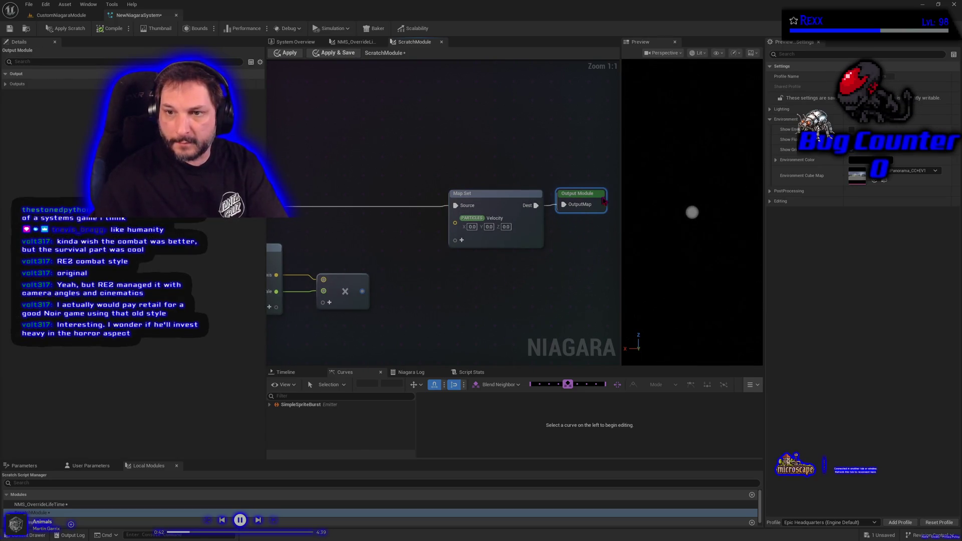
mouse_move(326, 332)
mouse_down()
mouse_move(361, 322)
mouse_move(352, 325)
mouse_up()
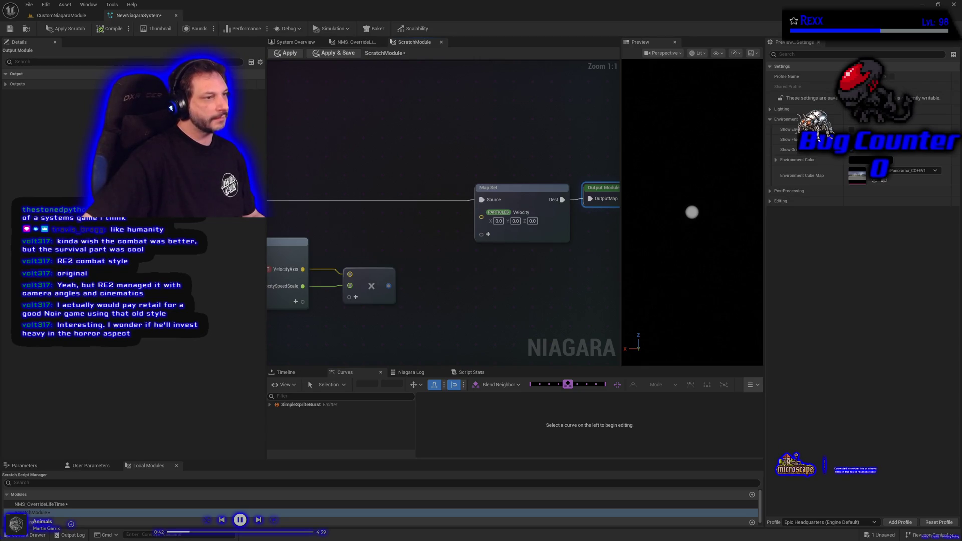
mouse_move(388, 286)
mouse_down()
mouse_move(396, 298)
mouse_move(489, 222)
mouse_up()
Apply the scratch module, save via File > Save, and return to System Overview
click(66, 28)
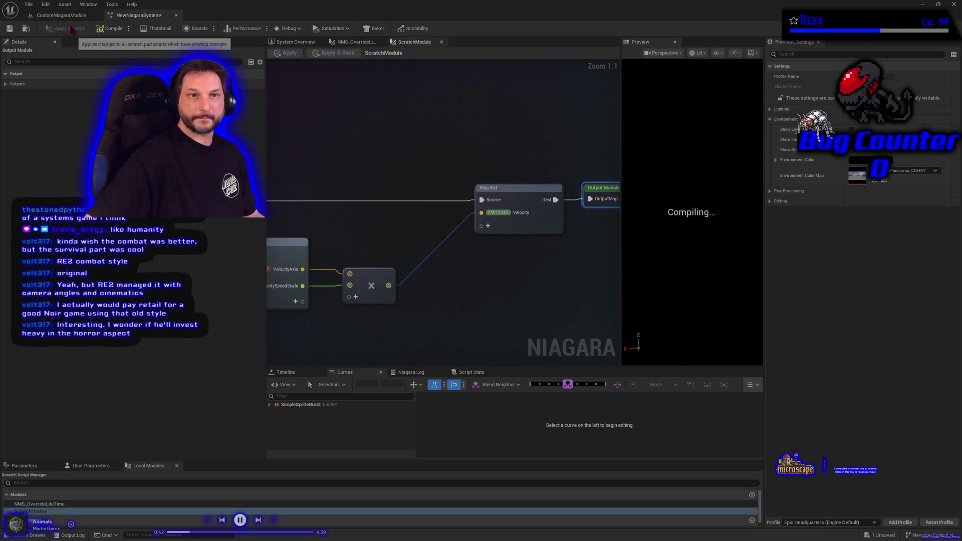
click(29, 4)
click(45, 24)
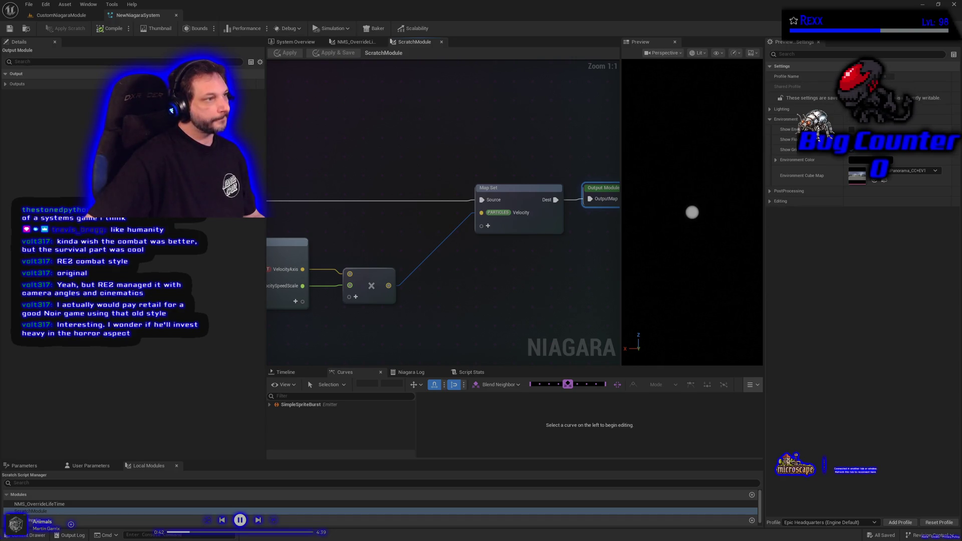
click(296, 41)
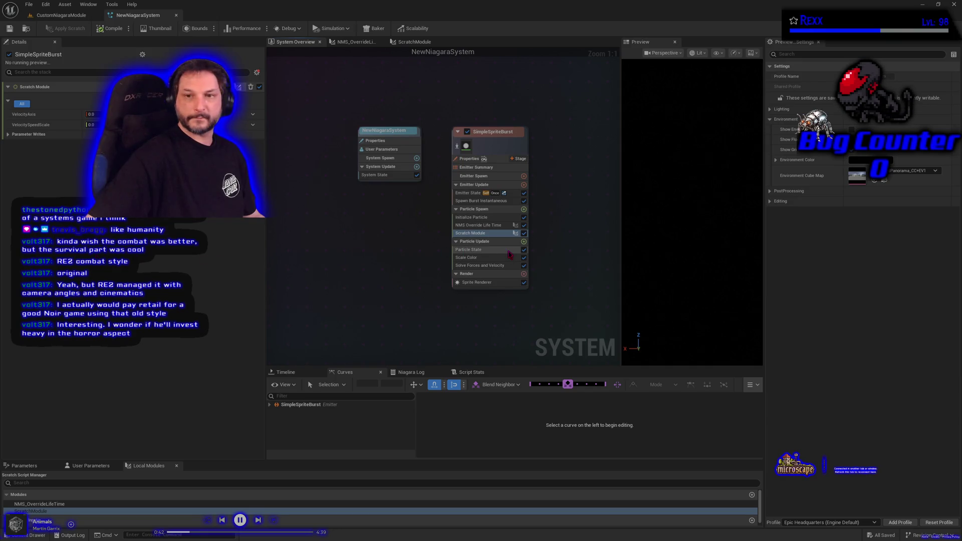
Rename the emitter's Scratch Module in Local Modules to NMS_AddVelocitySimple
mouse_move(505, 257)
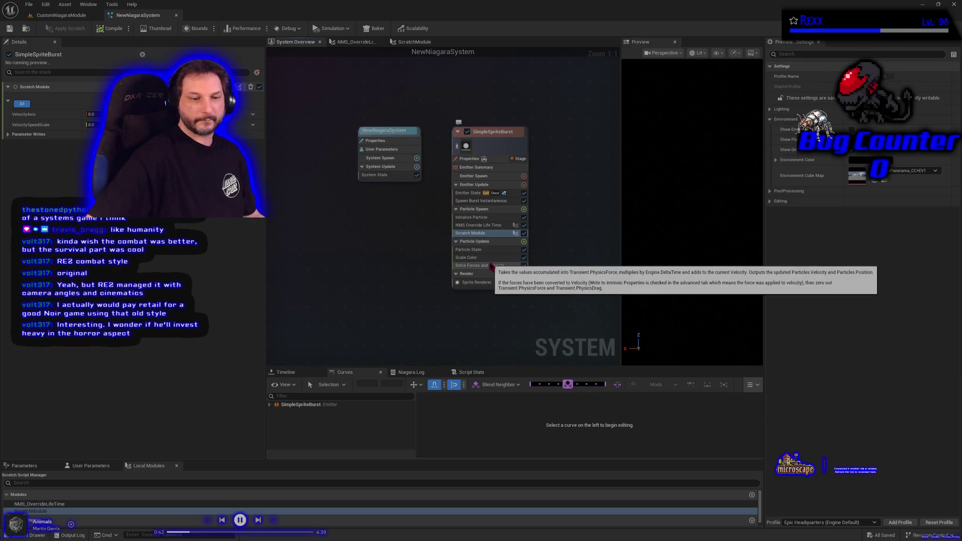
click(476, 235)
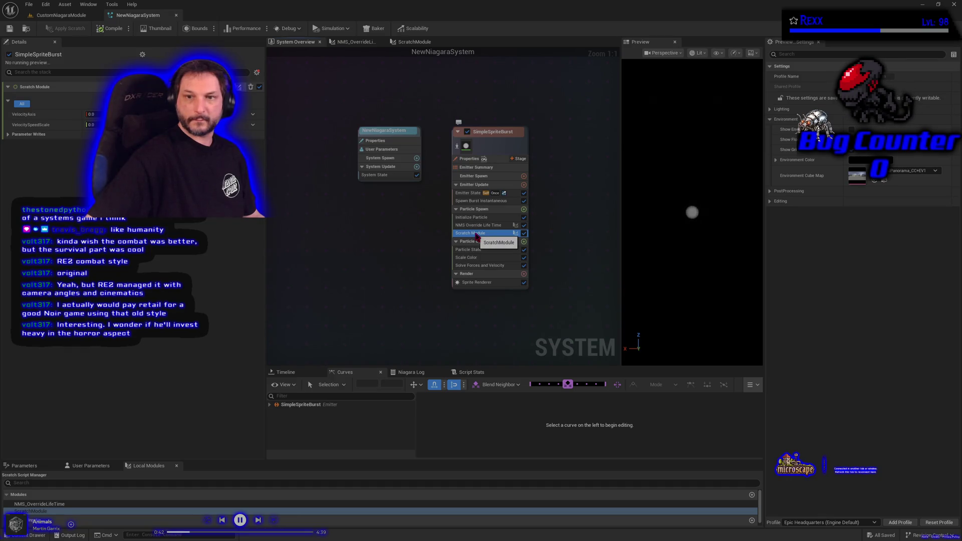
key(F2)
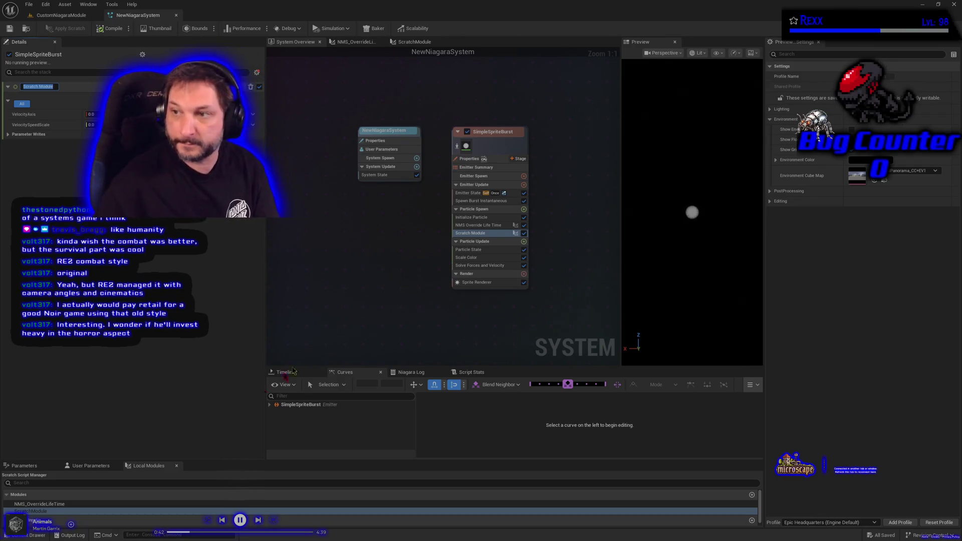
click(43, 512)
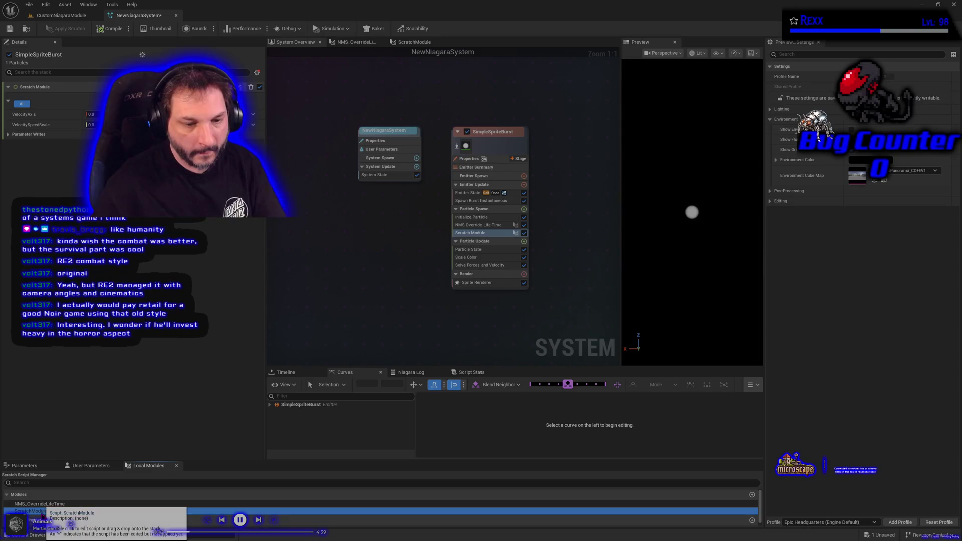
text(NMS_)
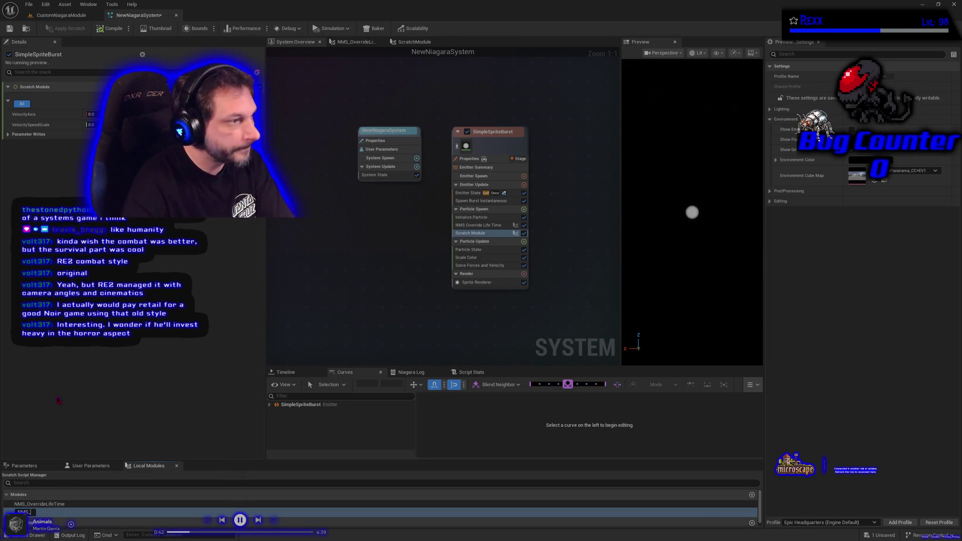
text(Add)
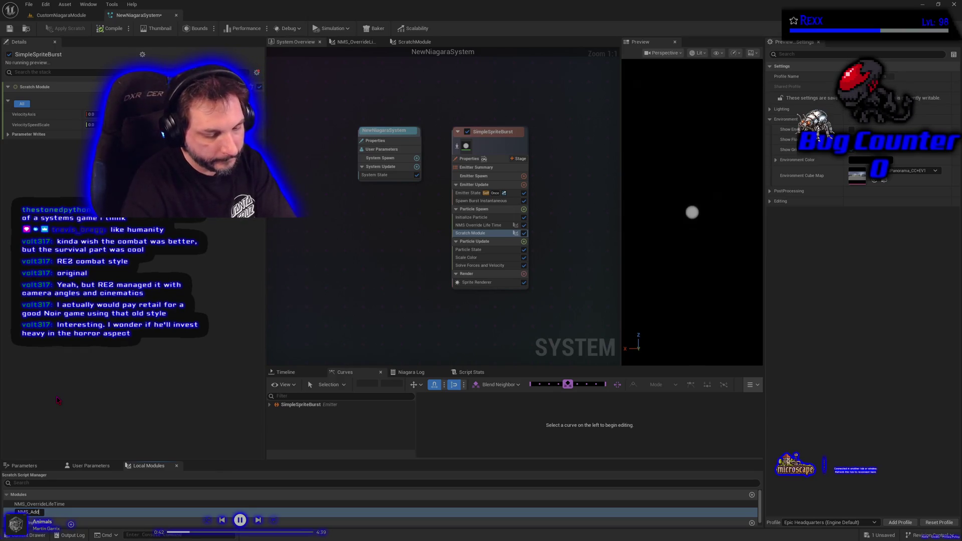
text(Velocity)
key(Return)
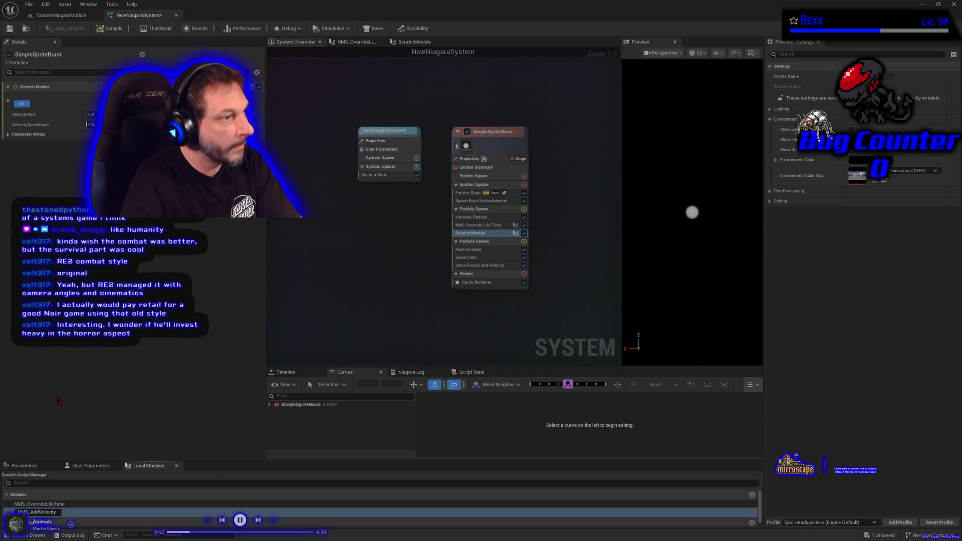
text(Simple)
key(Return)
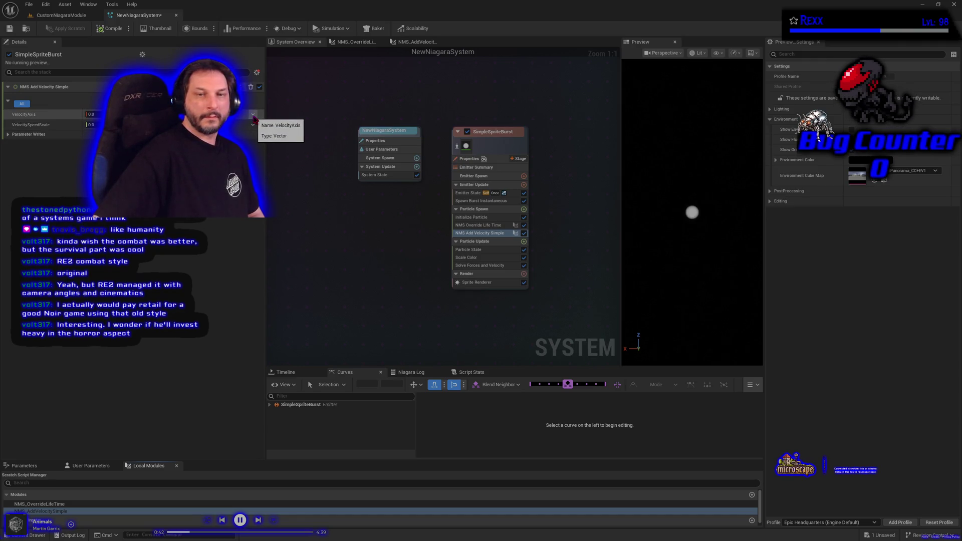
Apply a dynamic input to the VelocityAxis input of NMS Add Velocity Simple
click(253, 115)
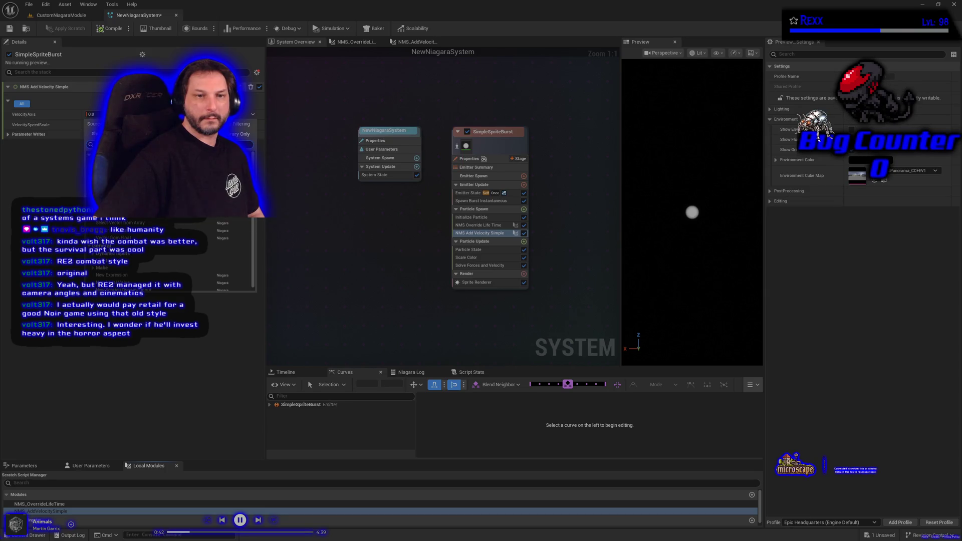
click(151, 165)
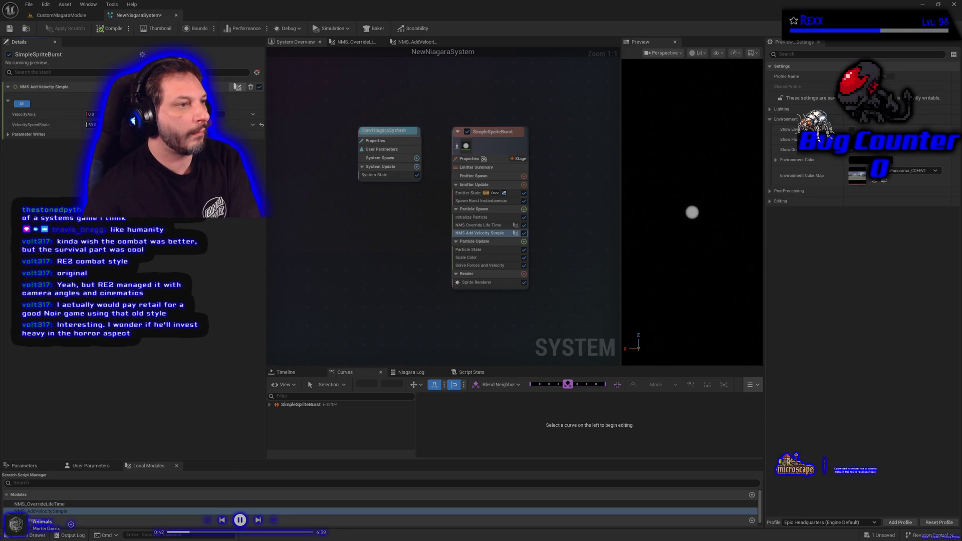
Set VelocityAxis to 1.0, then compile and save the Niagara system
click(91, 114)
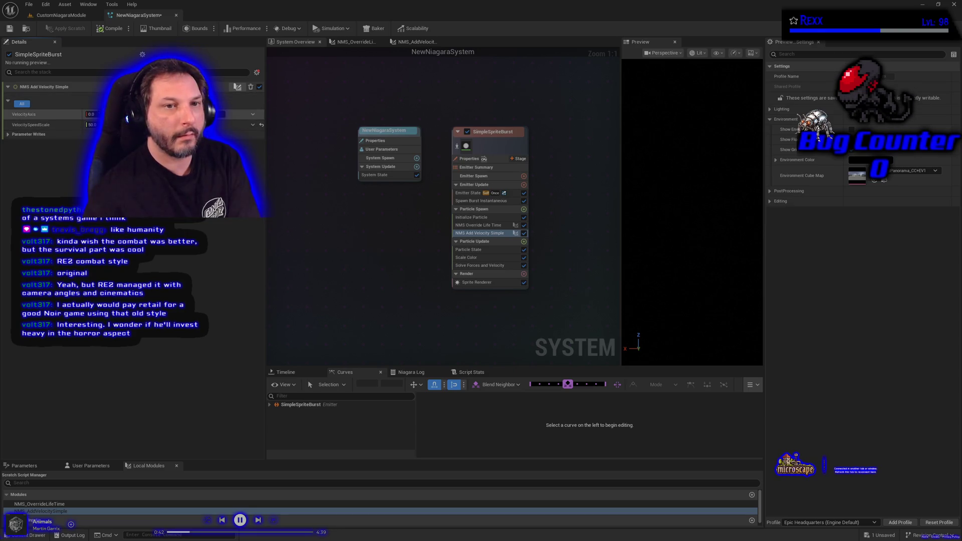
text(1)
key(Return)
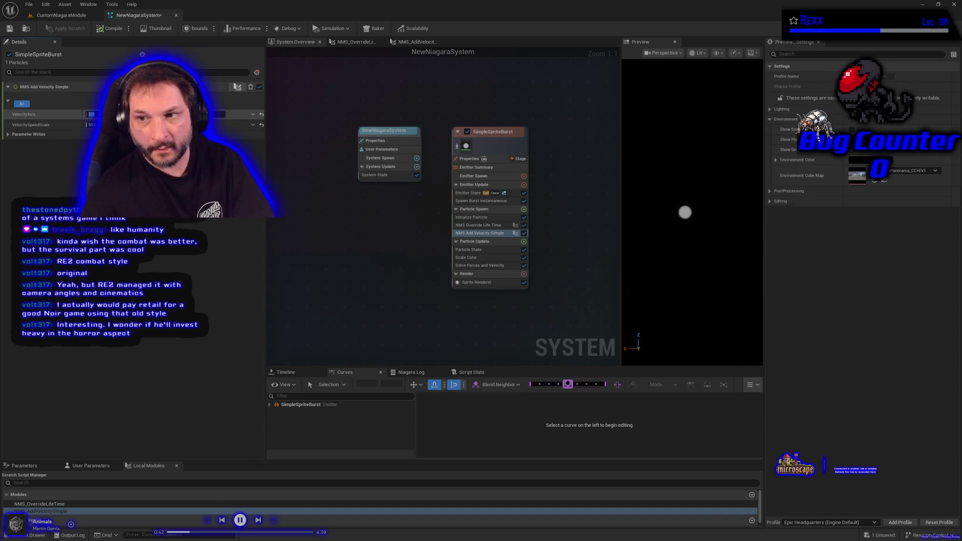
click(102, 29)
click(9, 28)
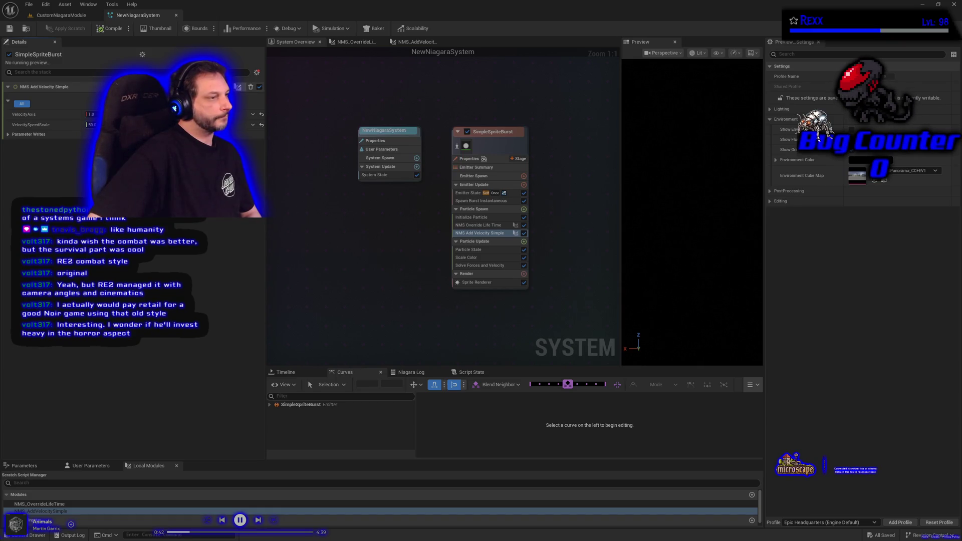
Rename the NewNiagaraSystem asset to NS_SimpleModule and return to the CustomNiagaraModule level
click(27, 536)
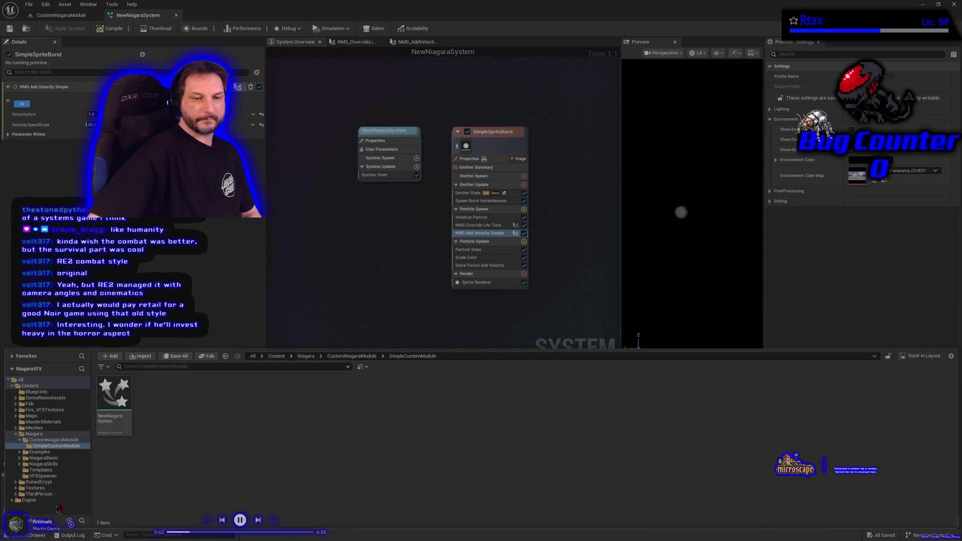
click(107, 430)
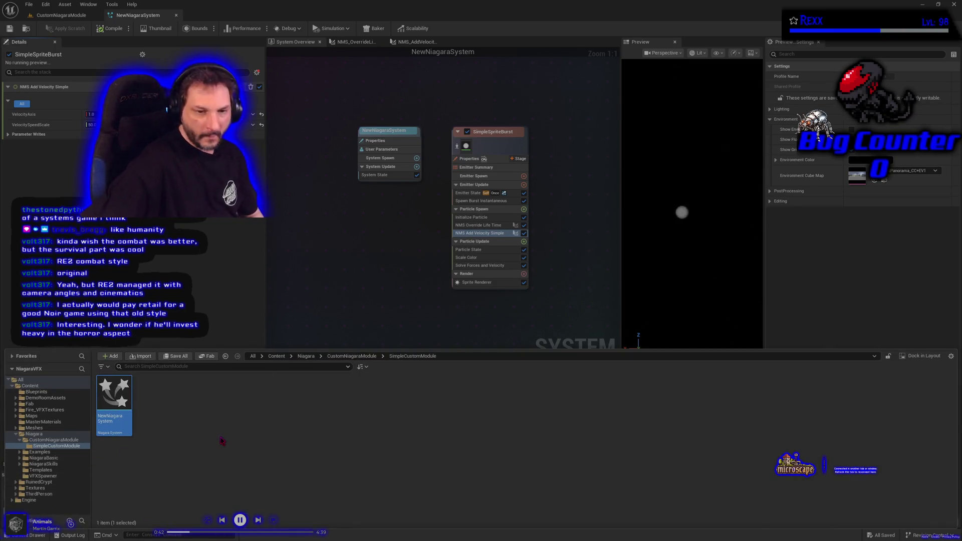
key(F2)
text(NS_)
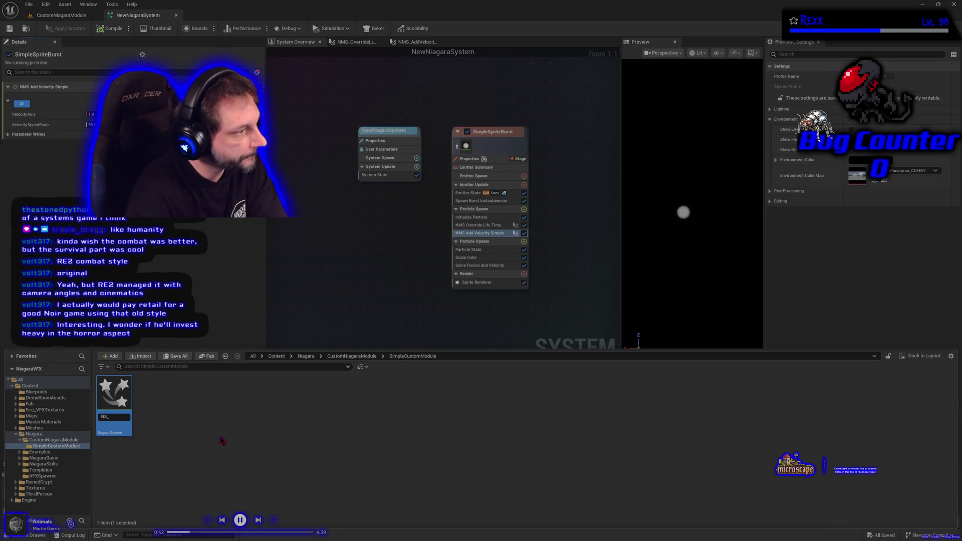
text(Simpl)
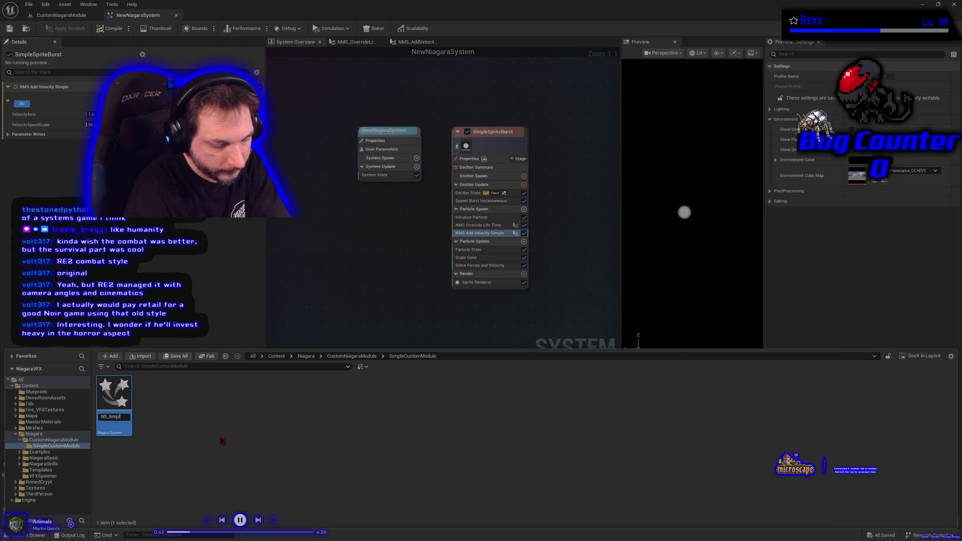
text(eModule)
key(Return)
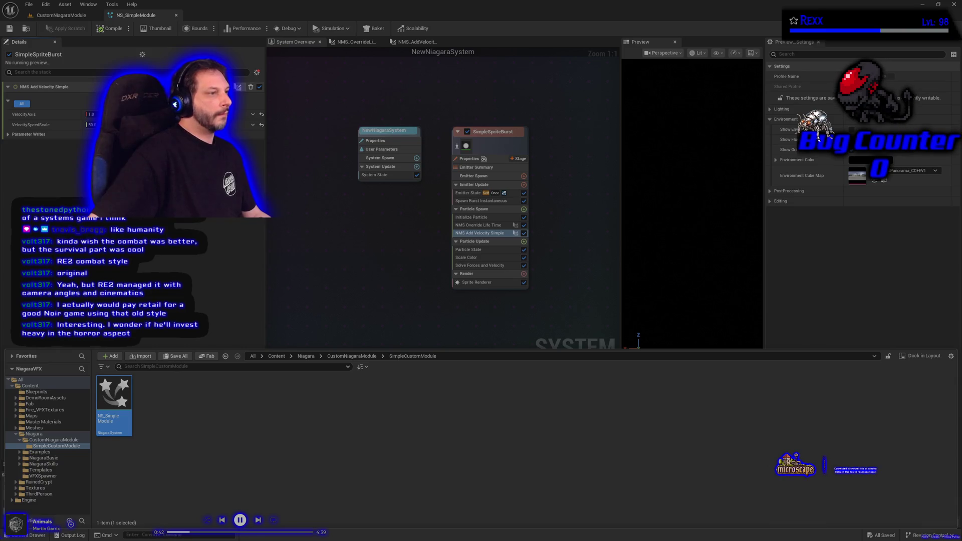
click(58, 15)
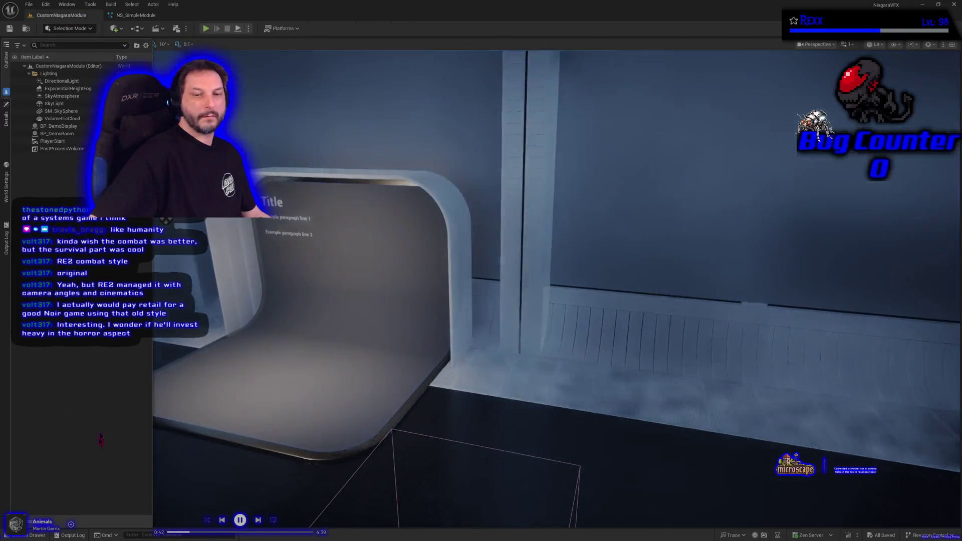
Place the NS_SimpleModule system in the level in front of the demo display
mouse_move(203, 437)
mouse_down()
mouse_move(410, 212)
mouse_move(410, 160)
mouse_up()
key(ctrl+space)
mouse_move(114, 426)
mouse_down()
mouse_move(125, 403)
mouse_move(386, 243)
mouse_move(419, 256)
mouse_move(426, 159)
mouse_up()
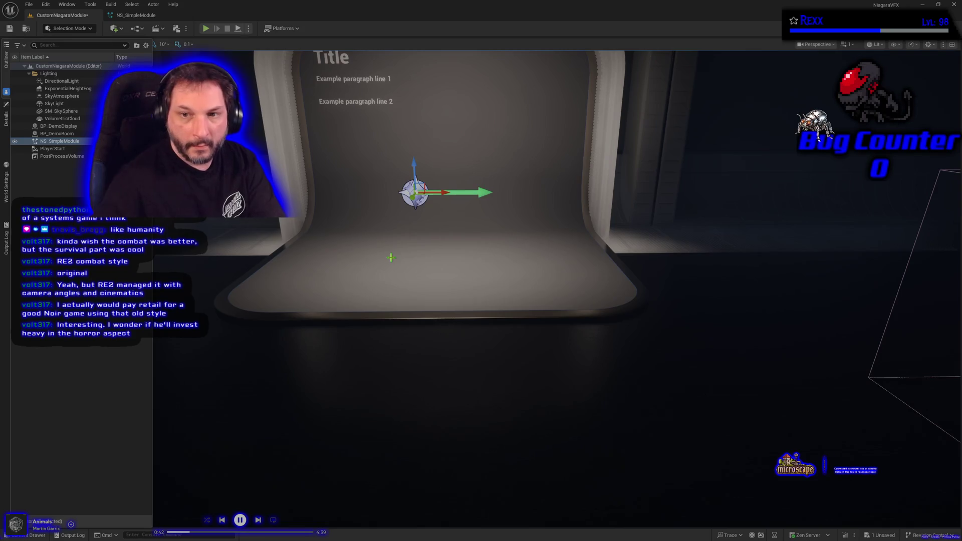
Toggle game view, play-test the level, then return to the NS_SimpleModule editor
key(g)
scroll(391, 258, down, 5)
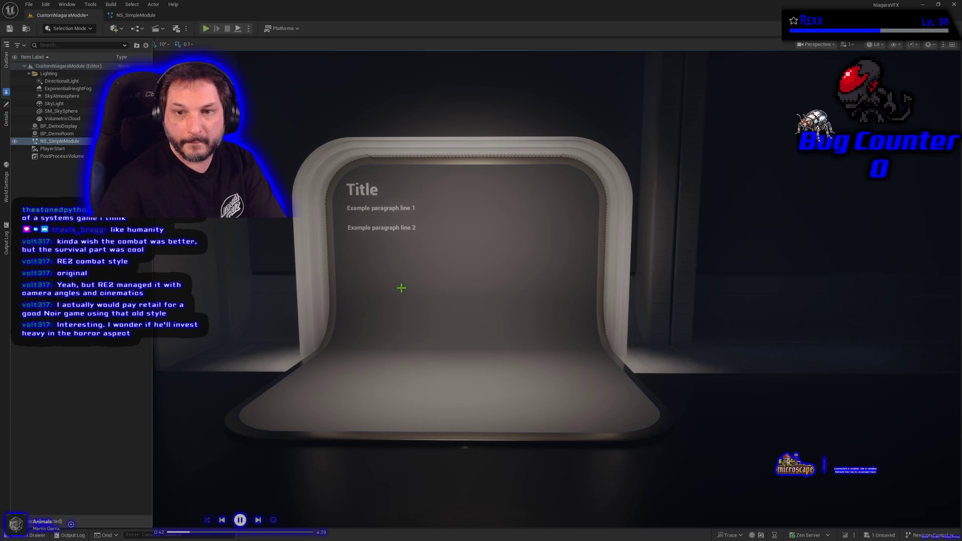
key(g)
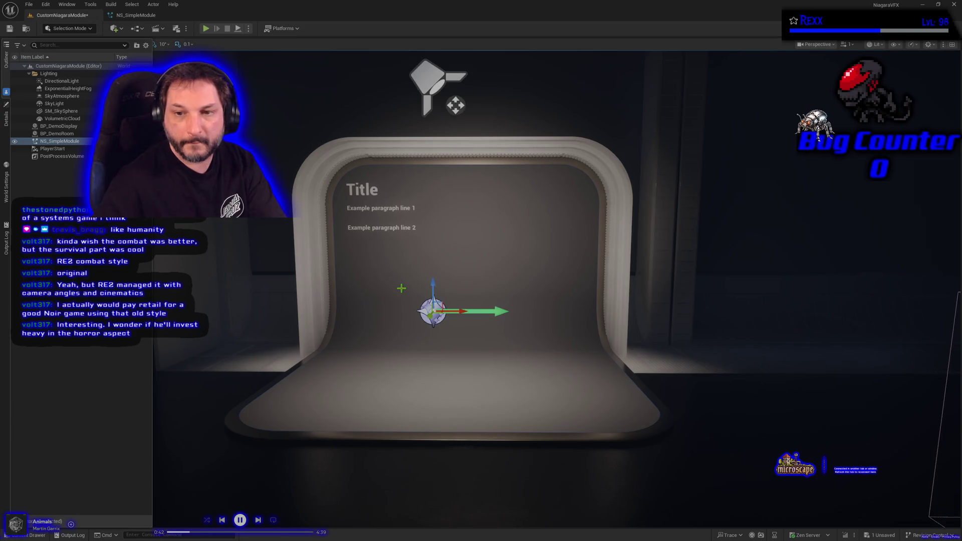
key(g)
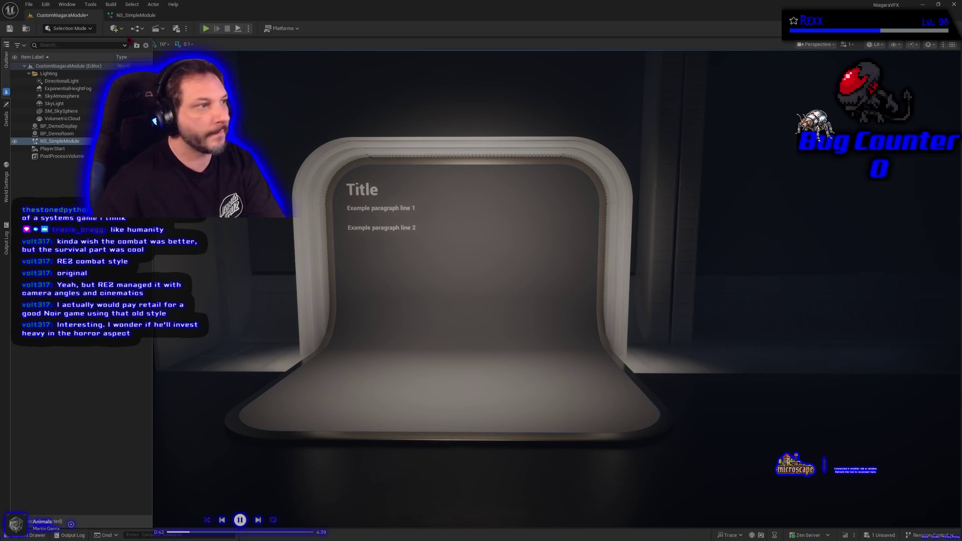
click(206, 29)
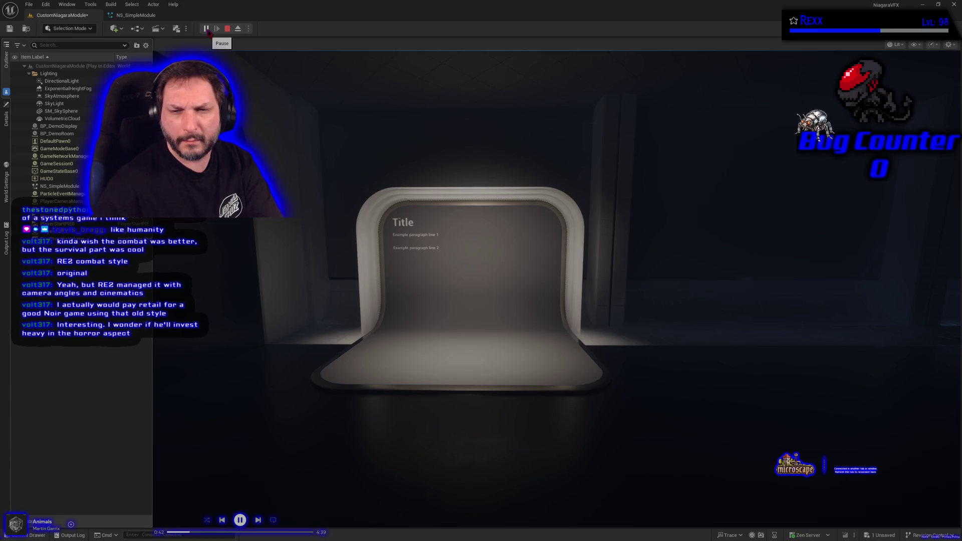
key(Escape)
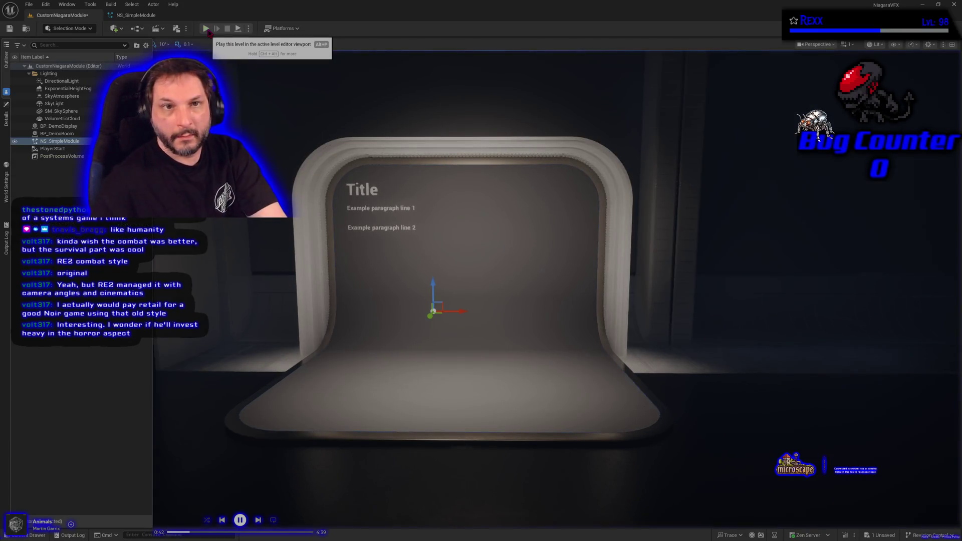
click(132, 16)
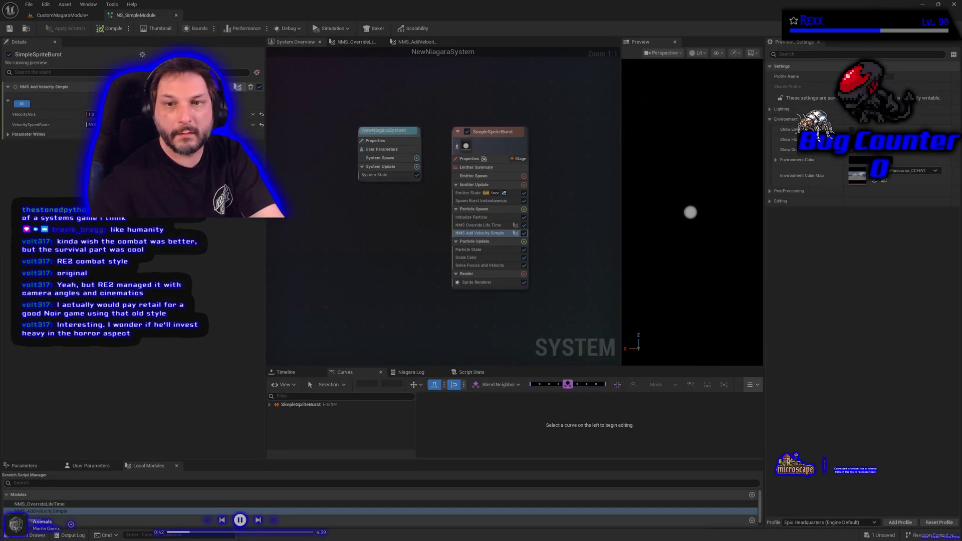
Inspect Initialize Particle, Spawn Burst Instantaneous and their Parameter Writes in the emitter stack
click(474, 217)
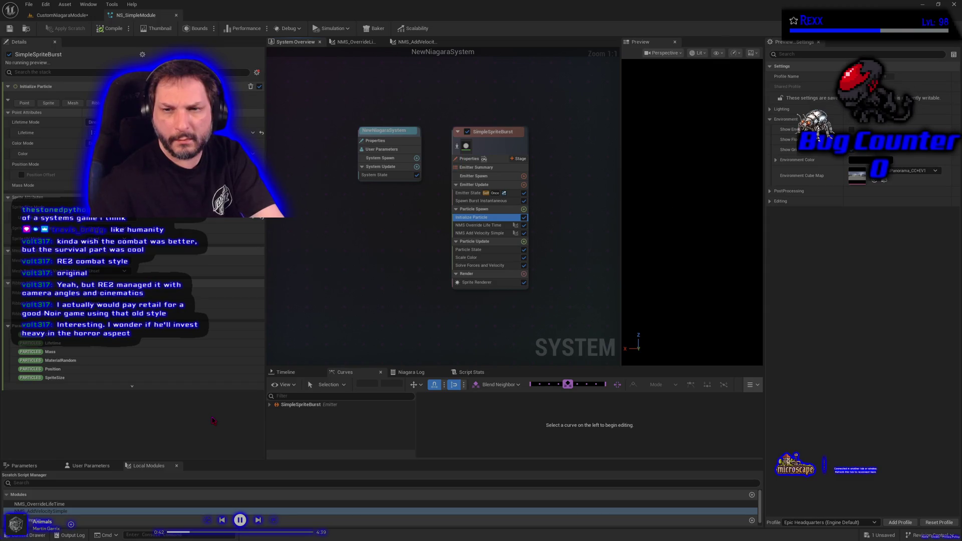
click(469, 201)
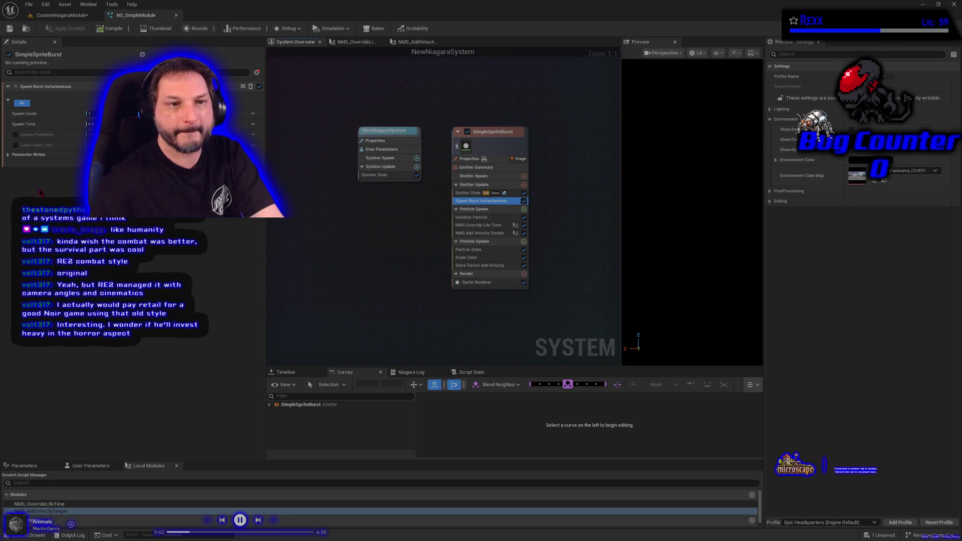
click(25, 155)
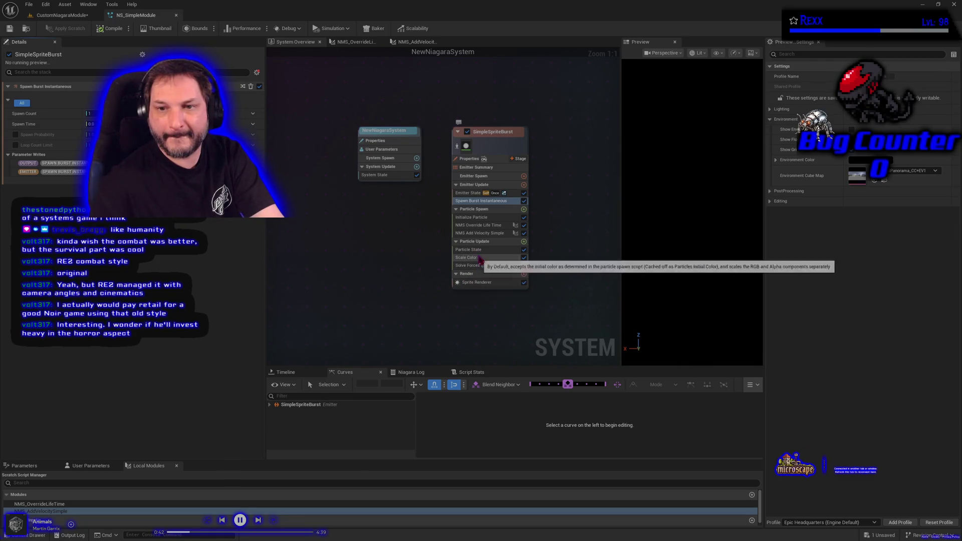
Save the CustomNiagaraModule level and select the BP_DemoDisplay actor
click(72, 17)
click(10, 28)
drag(313, 338, 301, 331)
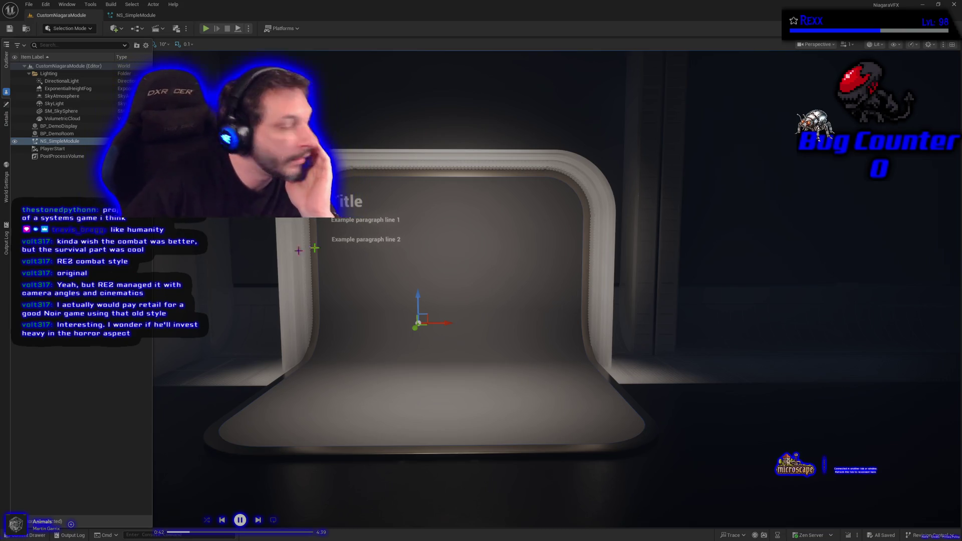
click(311, 248)
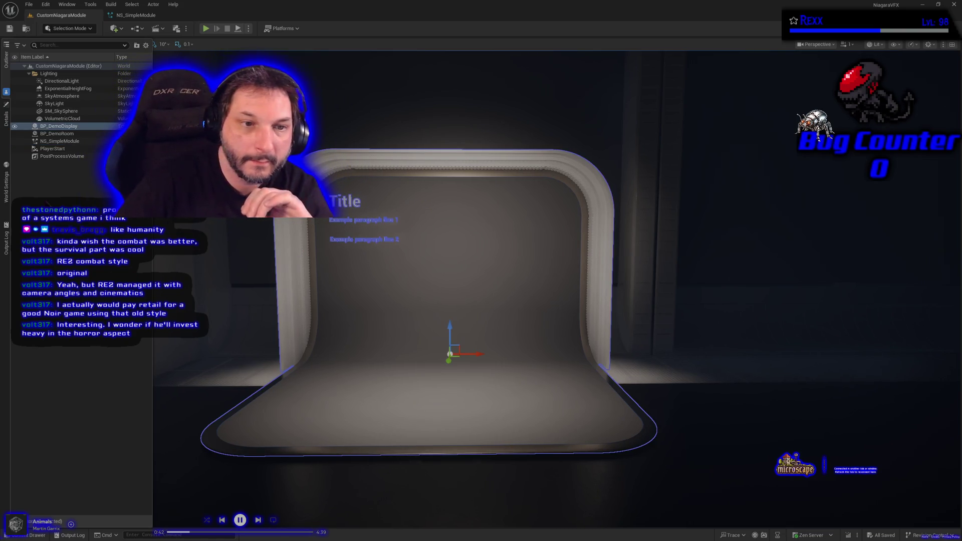
Title the BP_DemoDisplay 'SImple Custom Modules' and reset Description Text to one empty line
click(6, 119)
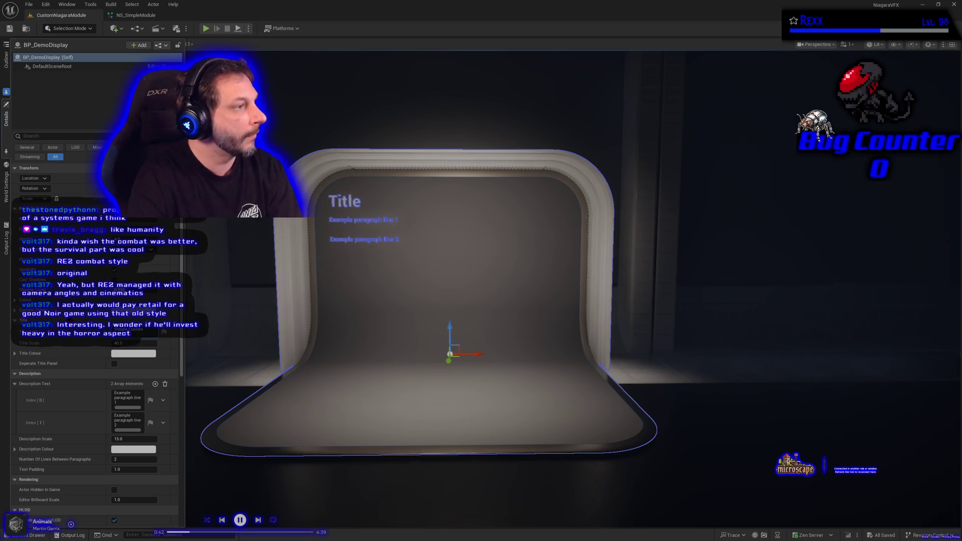
key(Return)
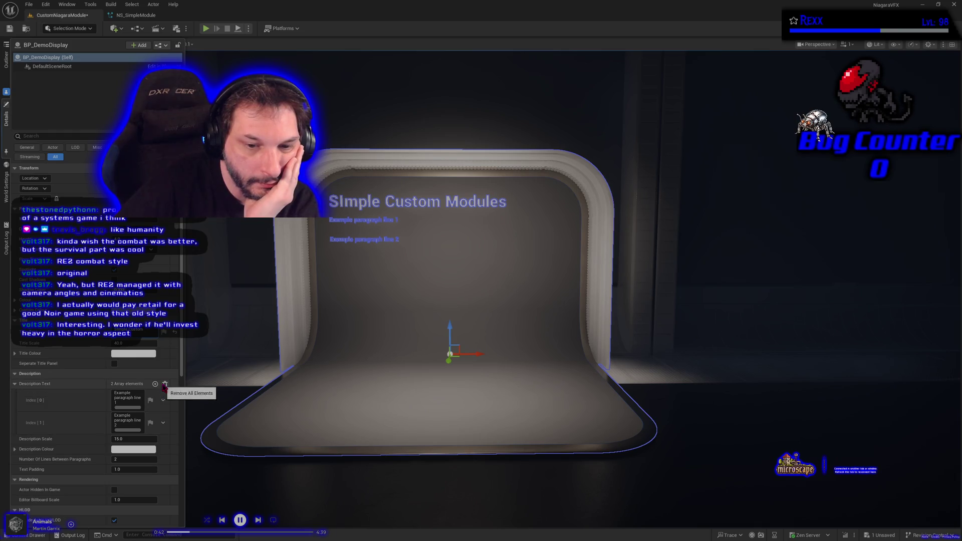
click(165, 385)
click(154, 384)
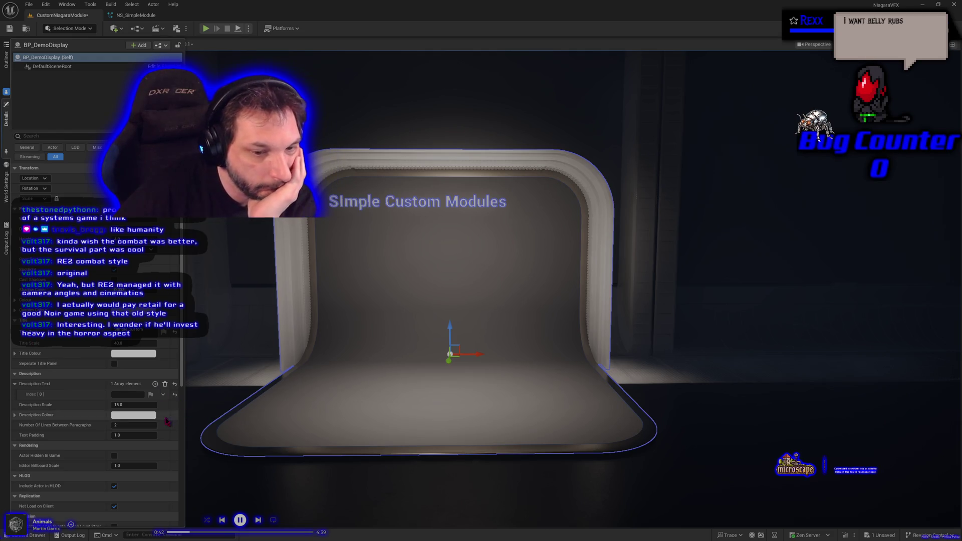
Enter 'Custom Modules for override particle lifetime / add velocity same' as the description and save
click(126, 394)
text(Custom Modules f)
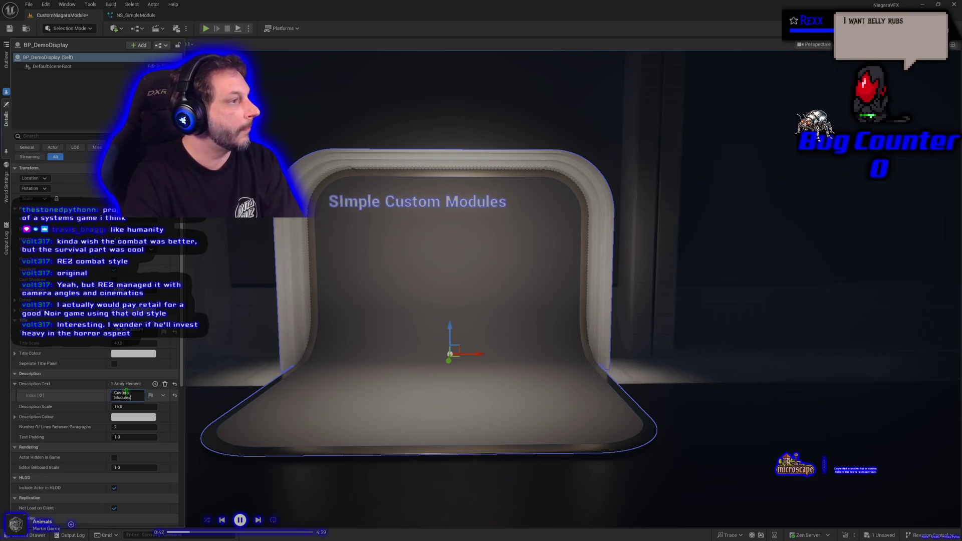
text(or ov)
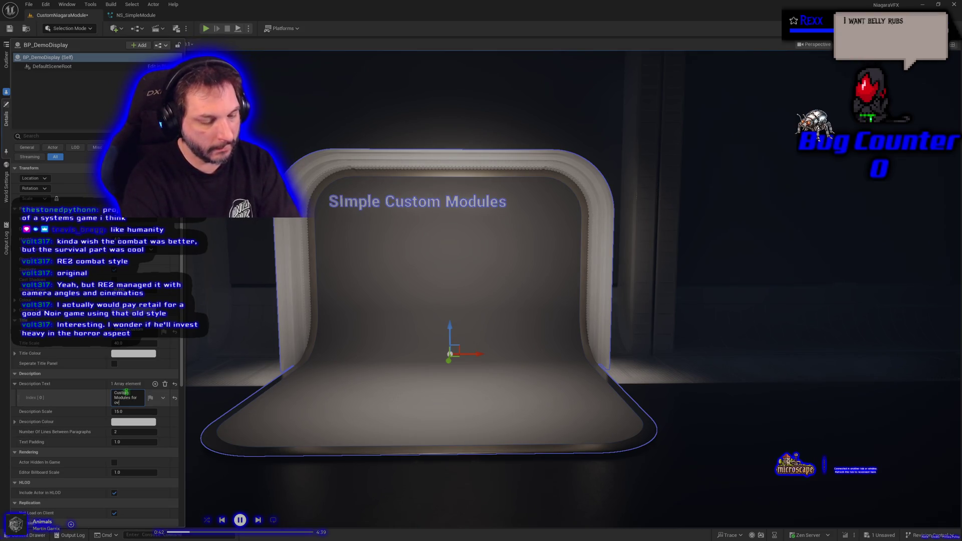
text(erride)
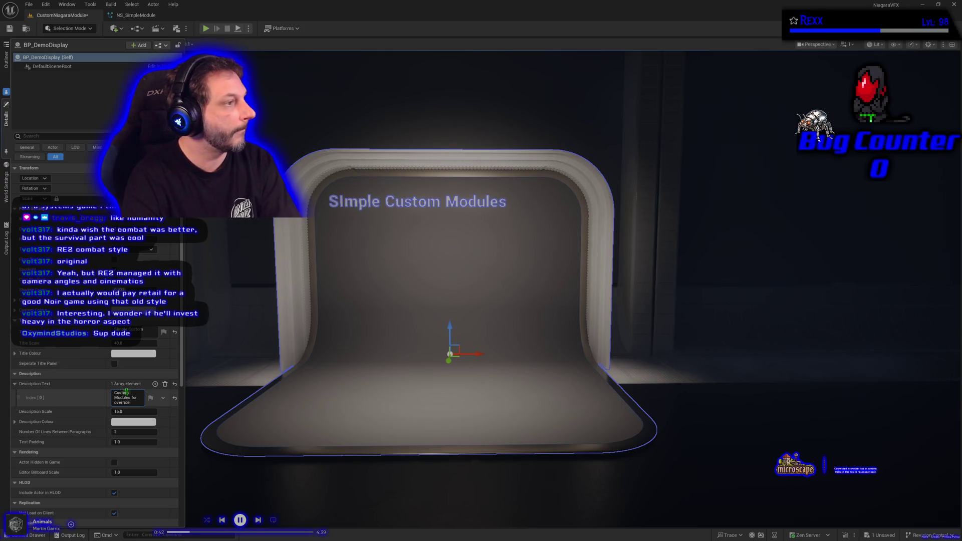
text( particle life)
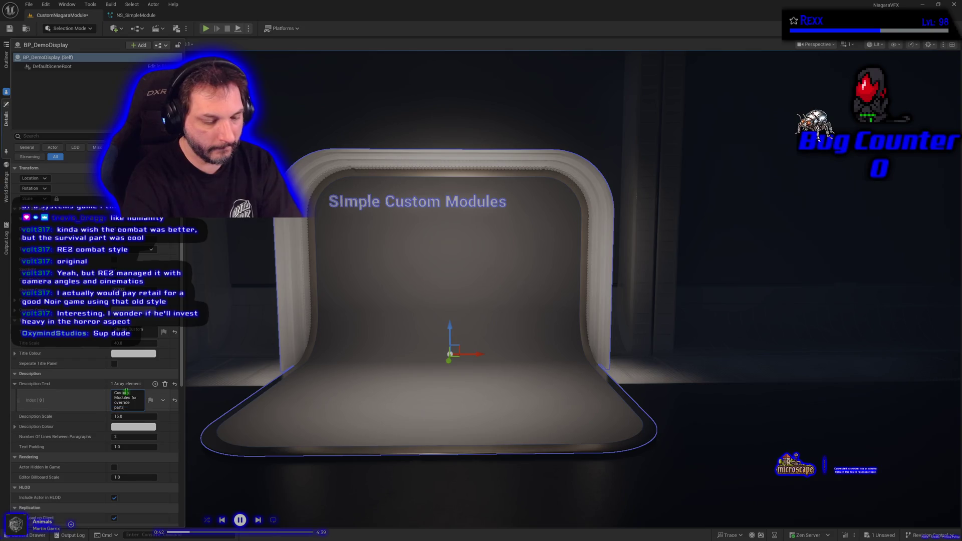
text(time / a)
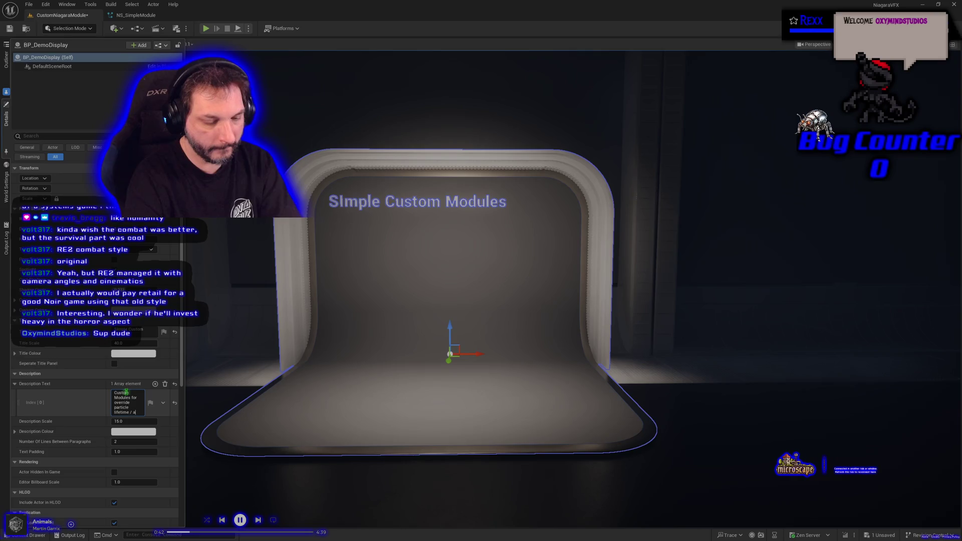
text(dd velocity same)
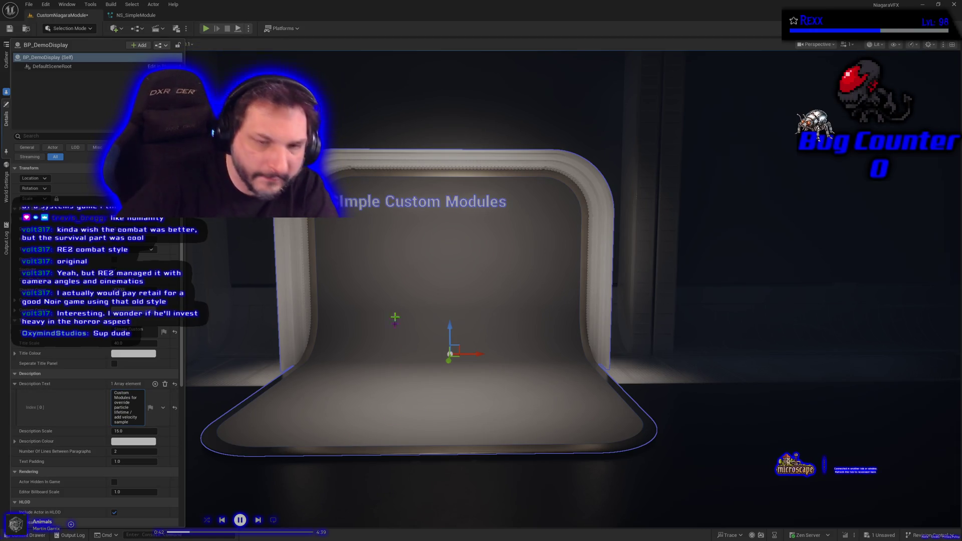
click(10, 29)
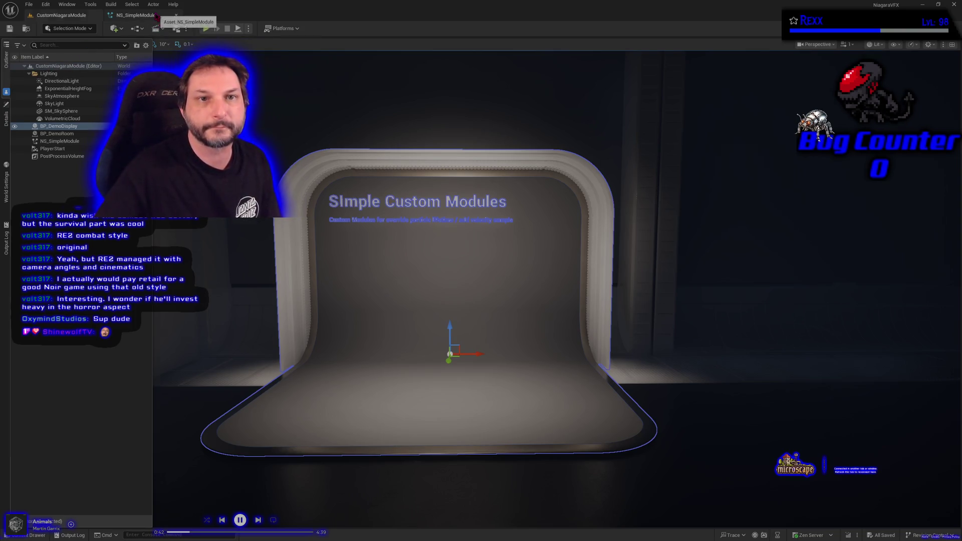
Switch back to the NS_SimpleModule Niagara system
click(157, 17)
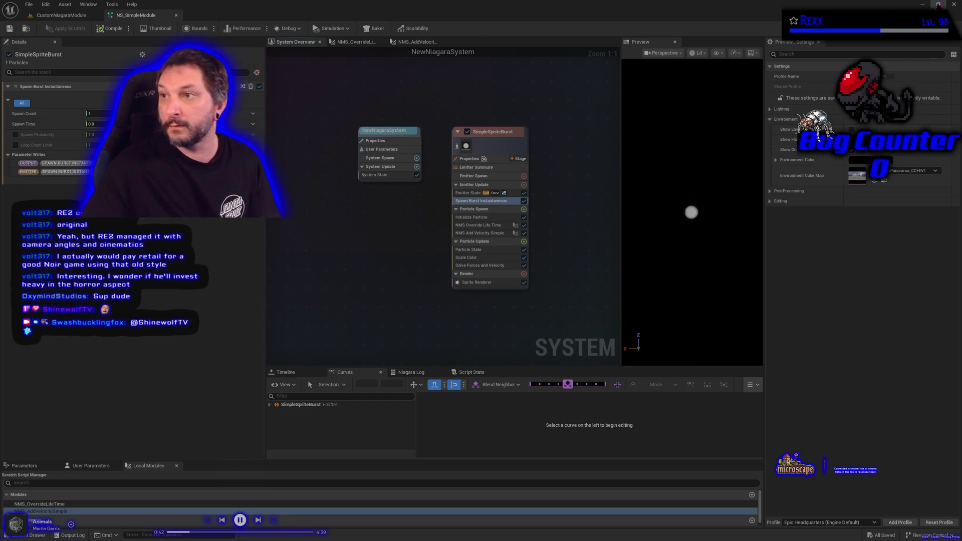
Close the Unreal editor
click(954, 4)
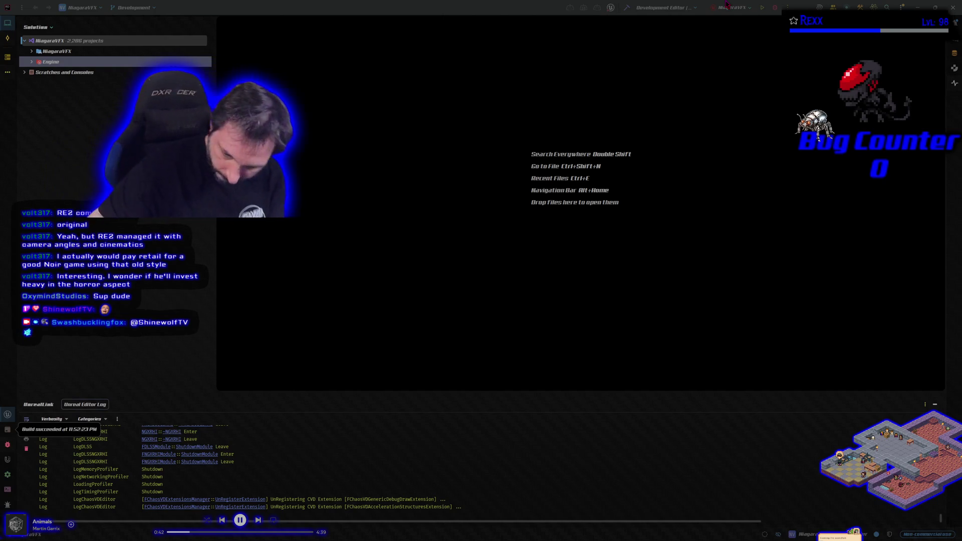
Close the JetBrains Rider window so the editor log records the Unreal editor shutdown
click(954, 5)
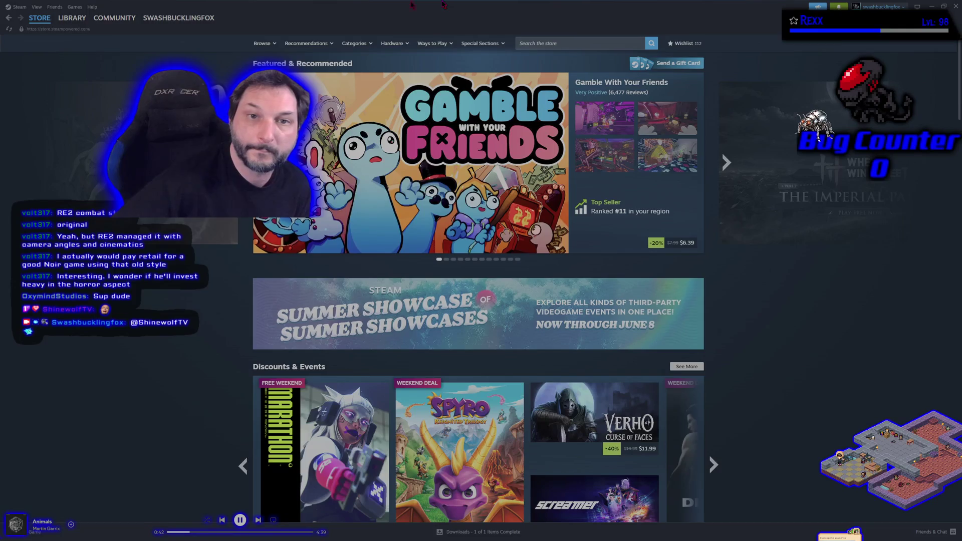
Switch Steam from the store front page to the library showing 007 First Light
click(75, 19)
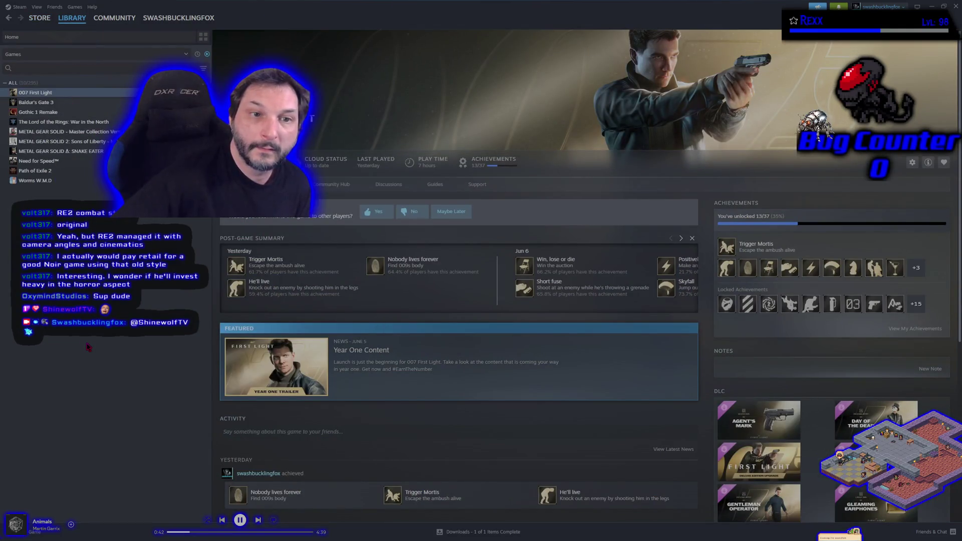
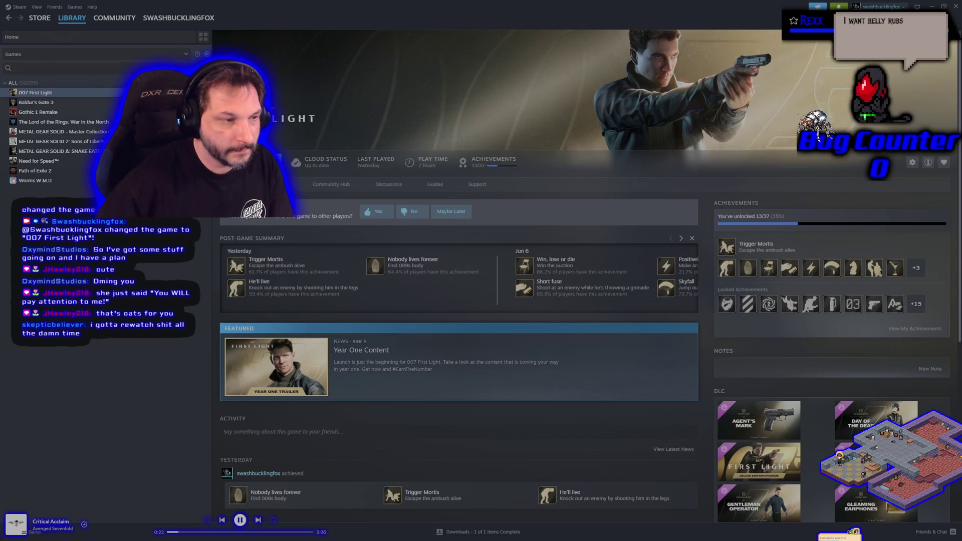
Pause the background music and launch 007 First Light from the Steam library
click(240, 520)
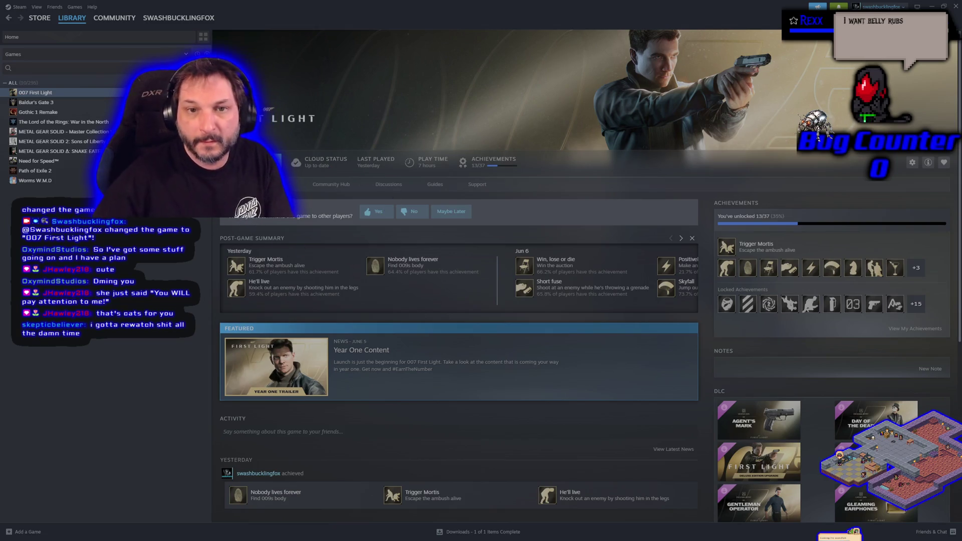
click(251, 162)
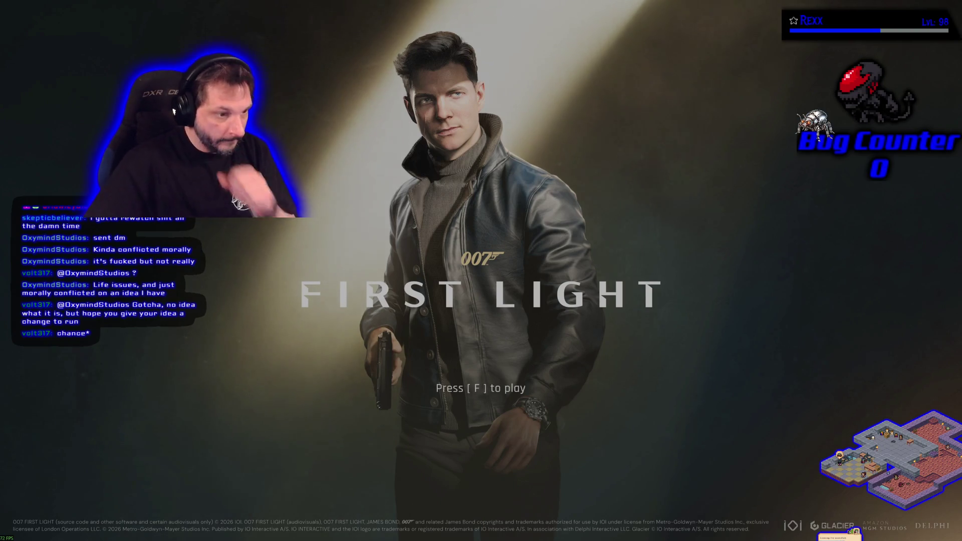
Press F to get past the 007 First Light title screen
key(f)
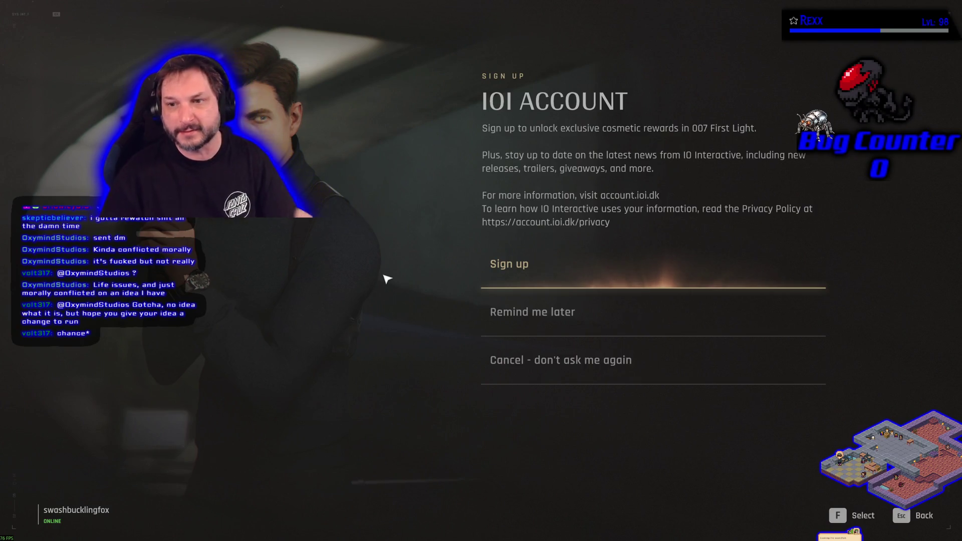
Sign up with the player's e-mail to link the IOI account, then open STORY to the Uninvited brief
key(f)
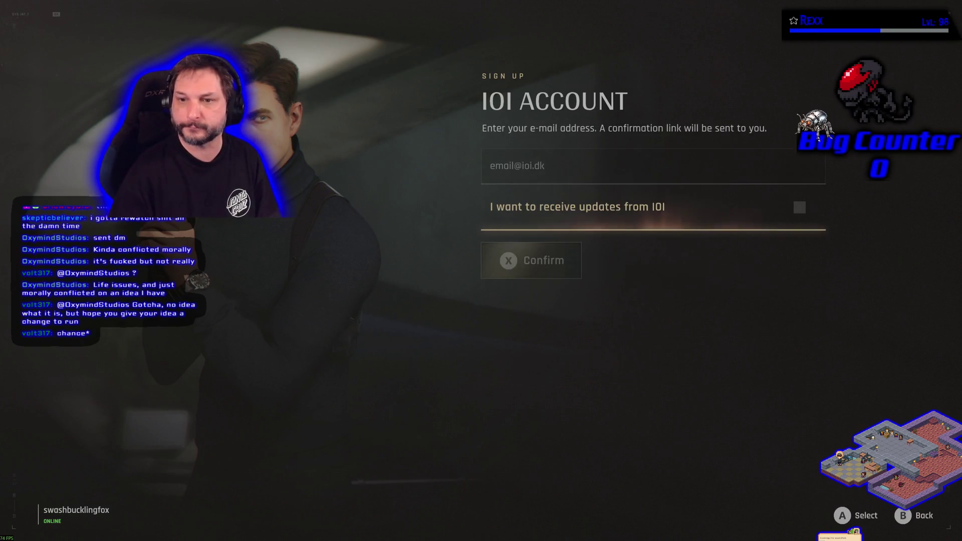
click(652, 166)
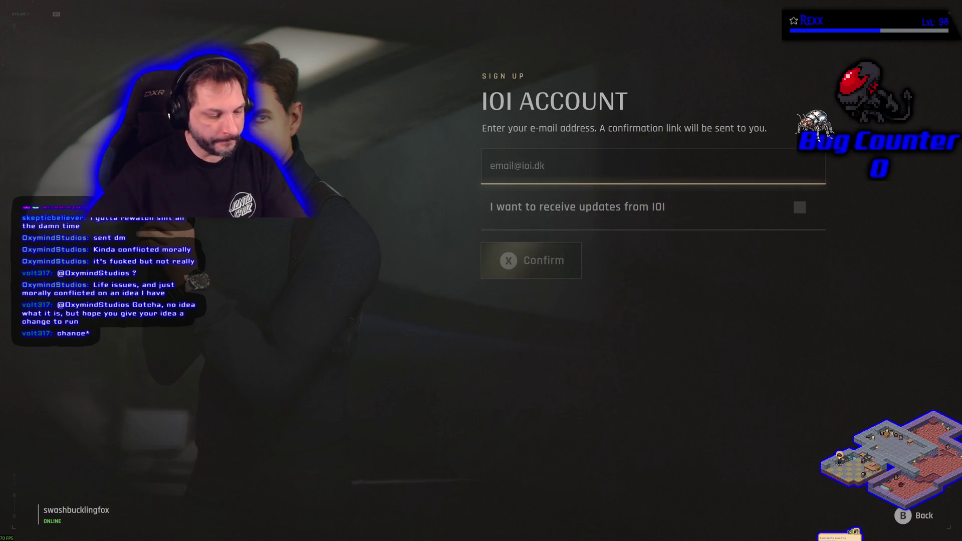
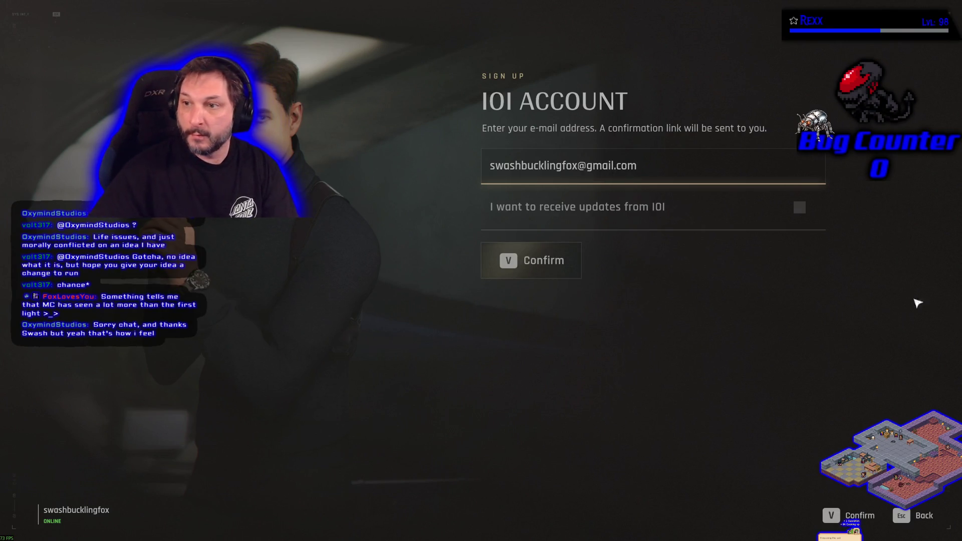
click(541, 262)
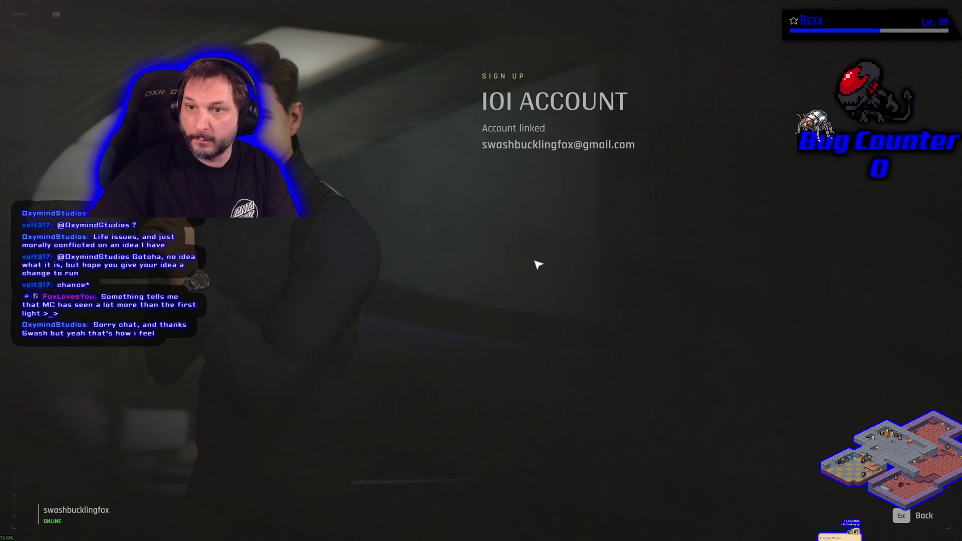
key(Escape)
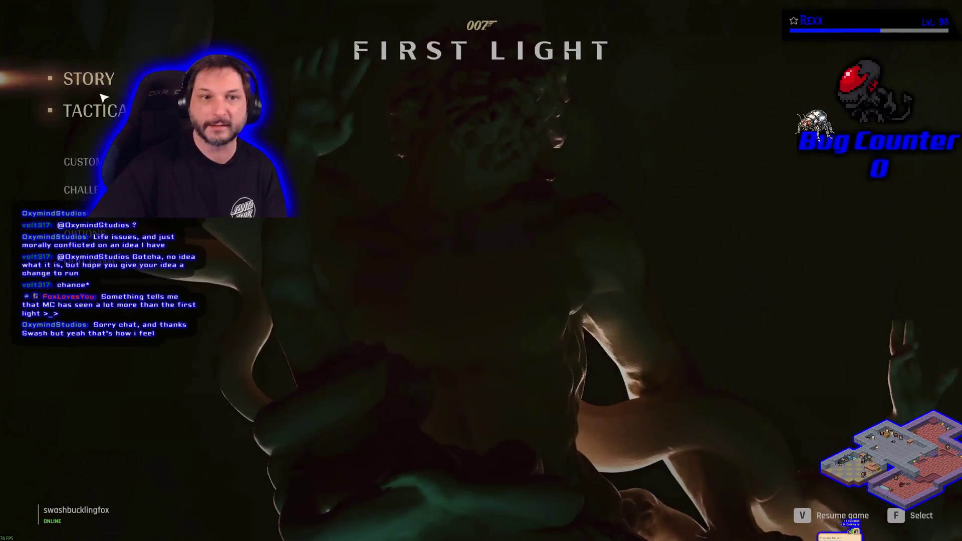
click(99, 83)
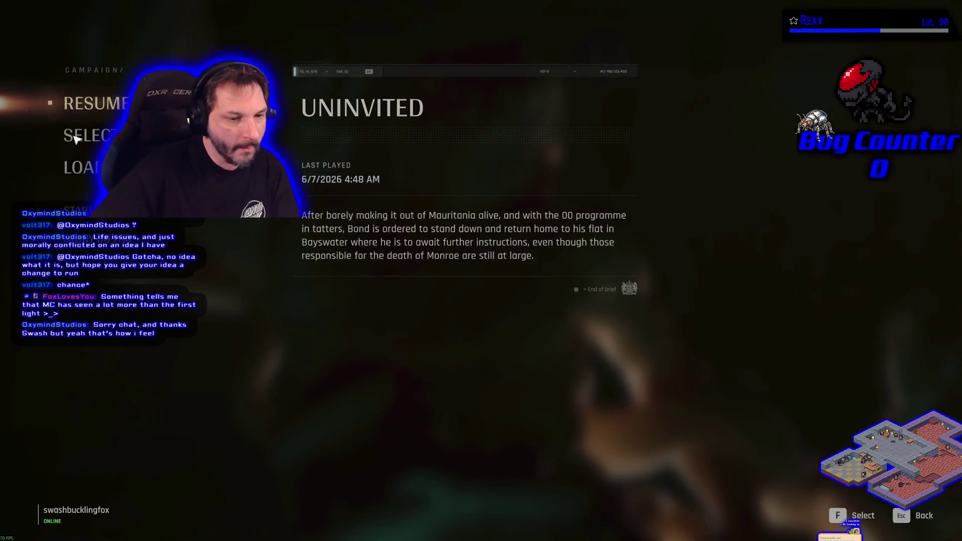